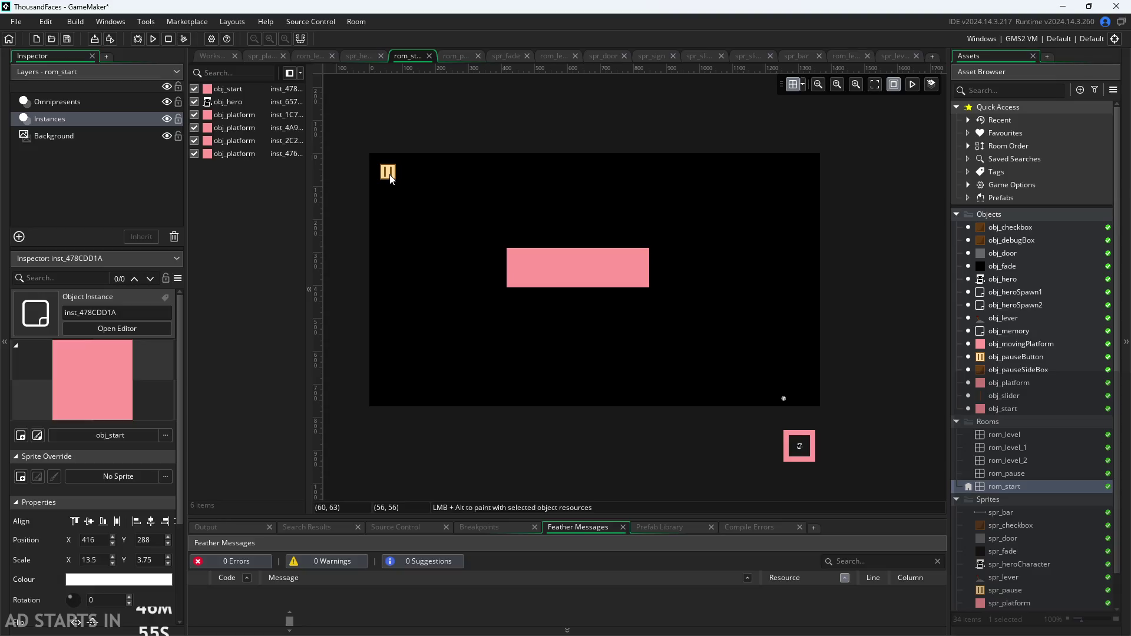
Delete the pause button, obj_start and obj_memory instances from rom_start
click(101, 104)
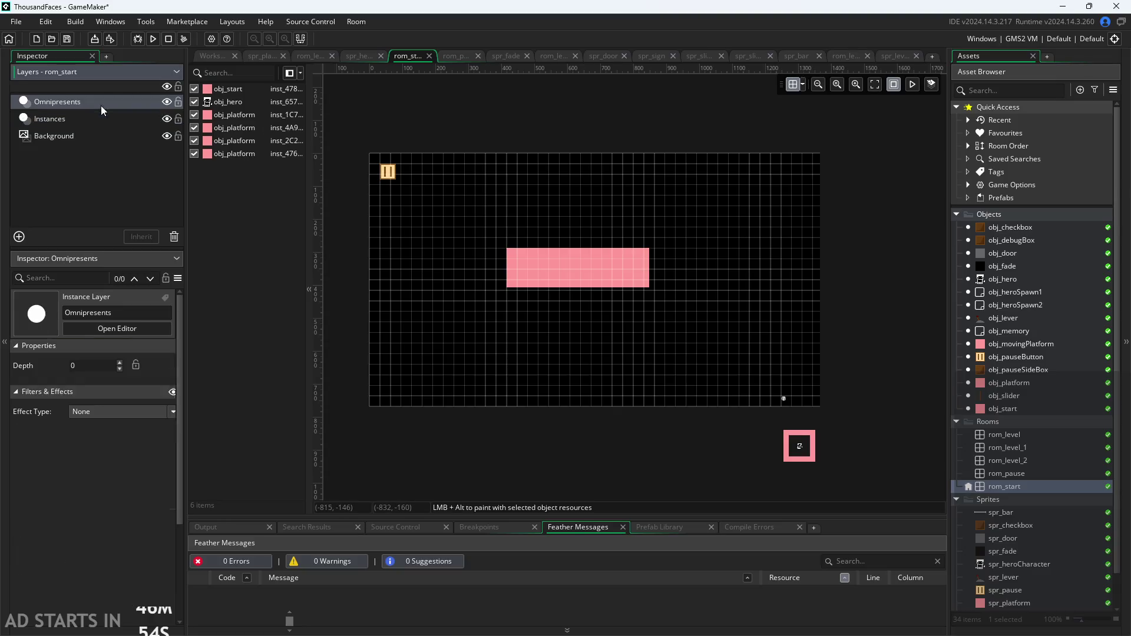
click(392, 172)
key(Delete)
click(101, 117)
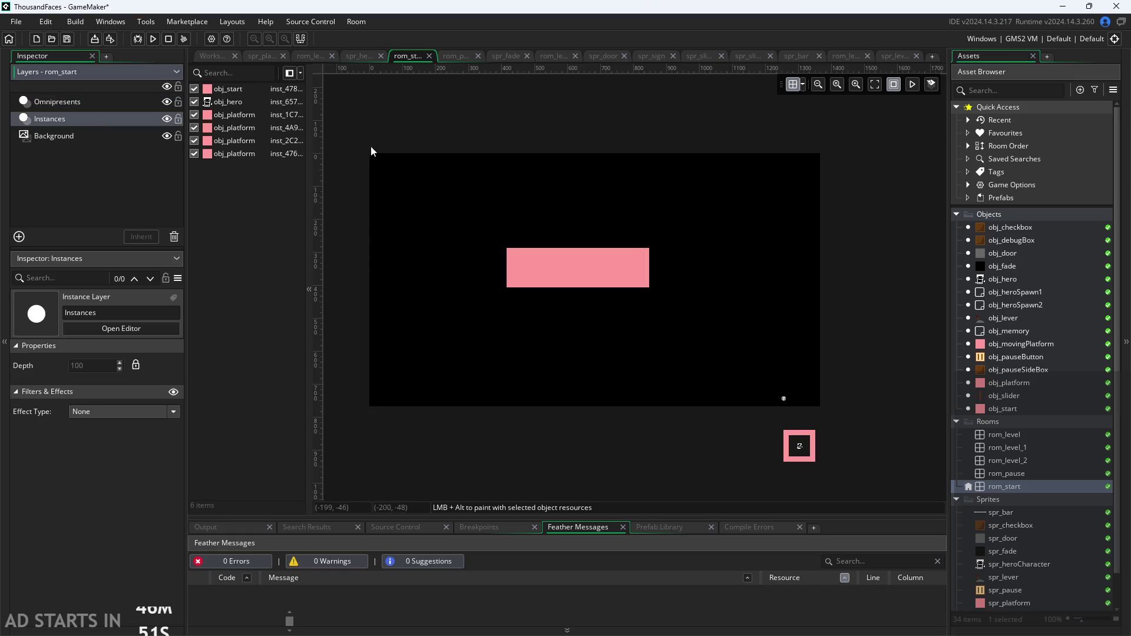
click(596, 276)
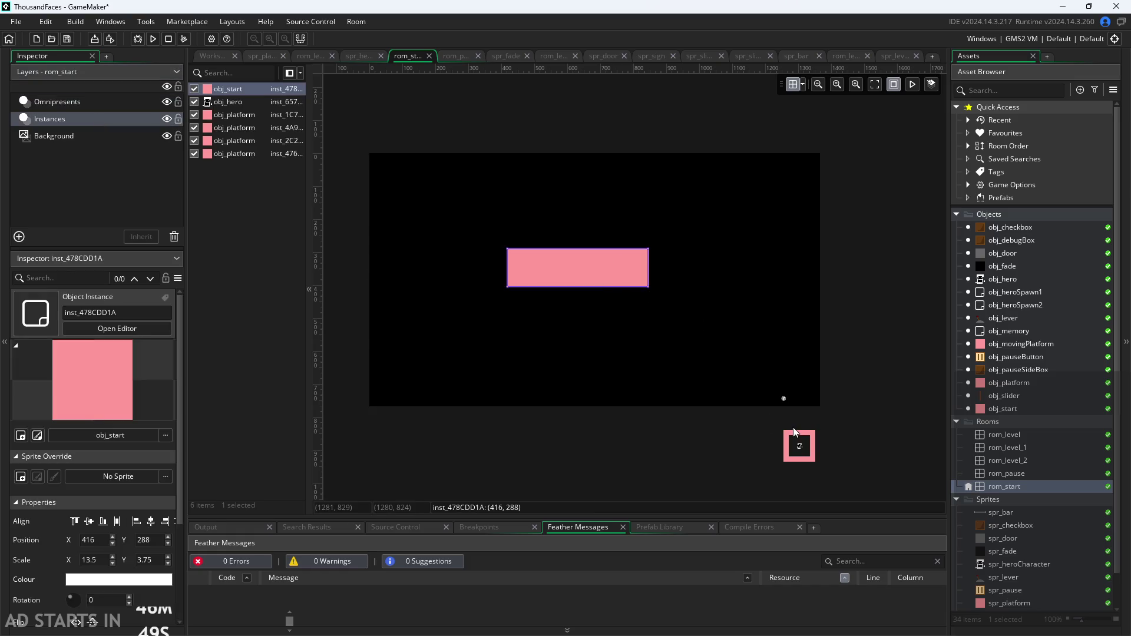
key(Delete)
scroll(824, 430, up, 2)
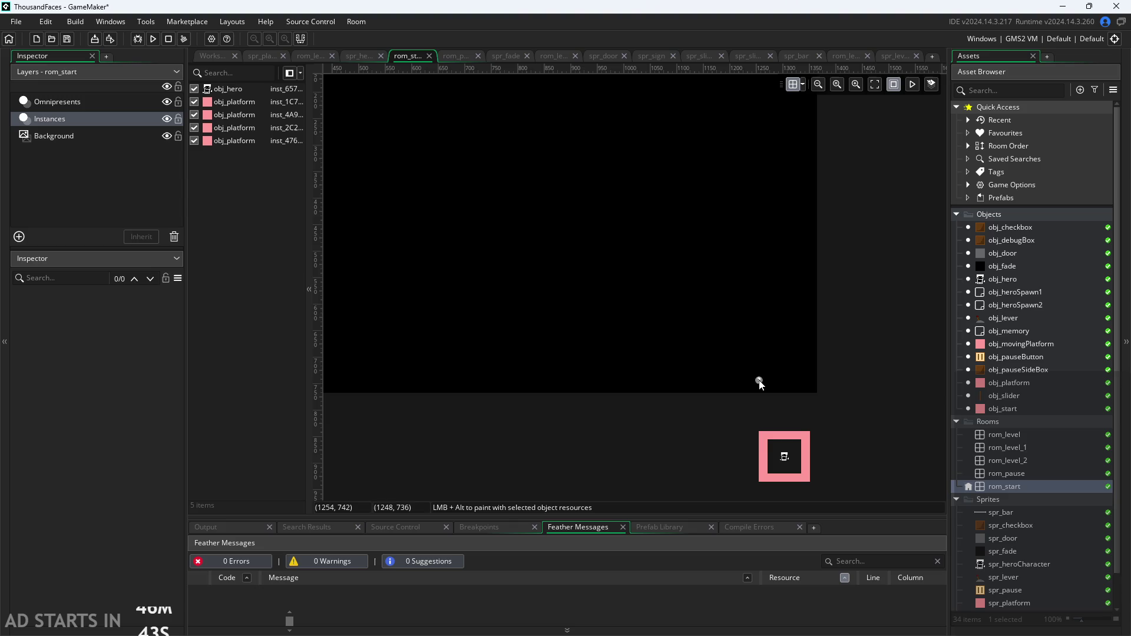
click(764, 447)
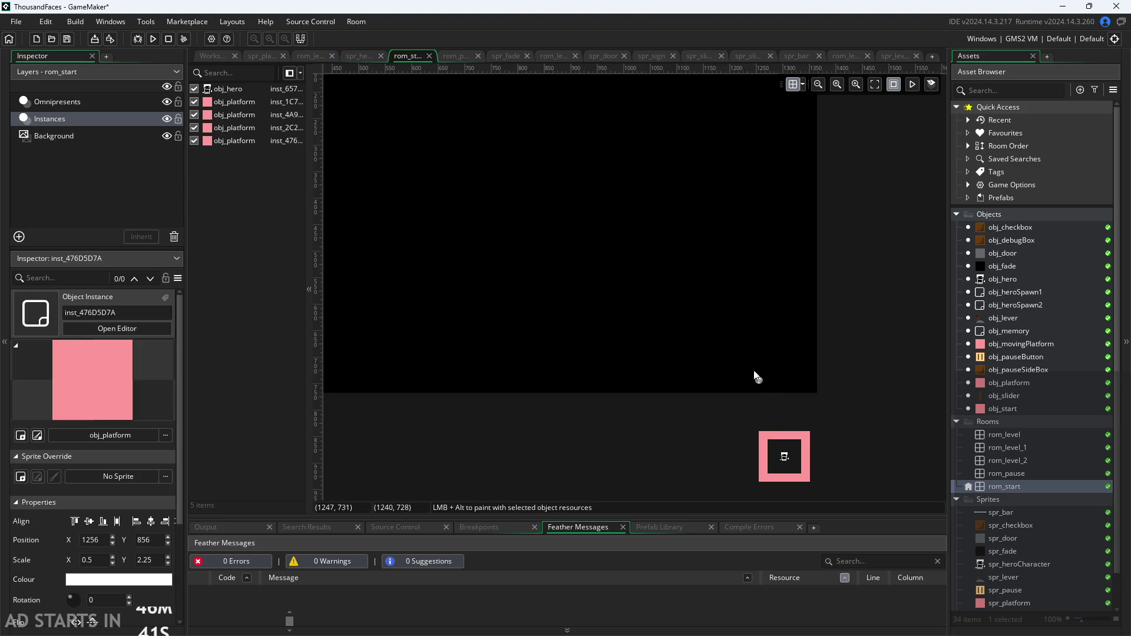
click(143, 108)
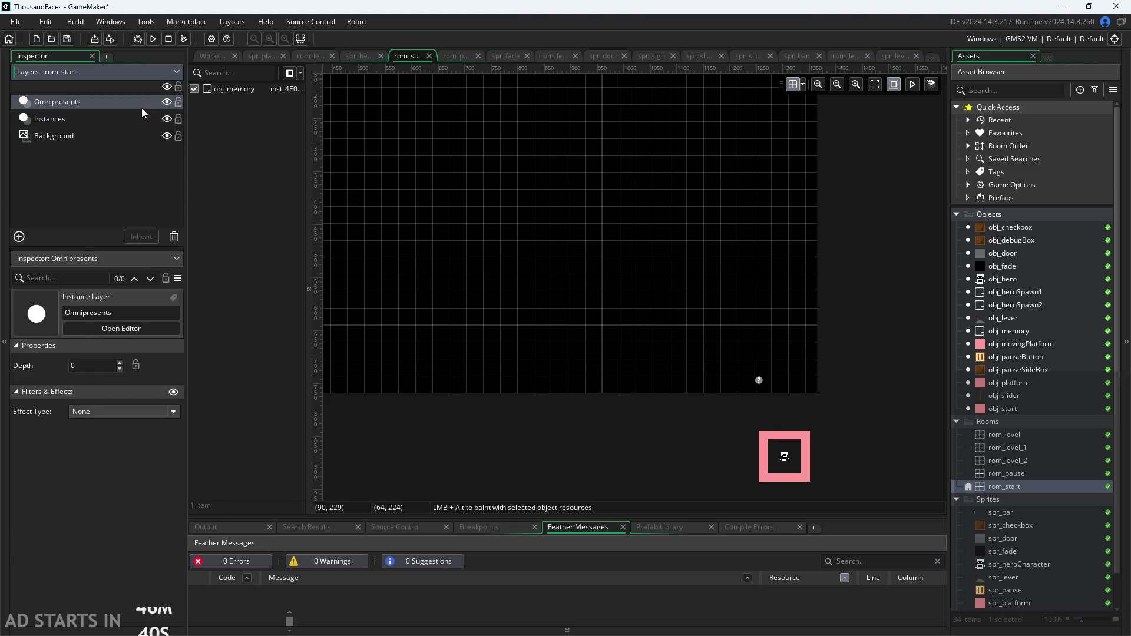
click(764, 383)
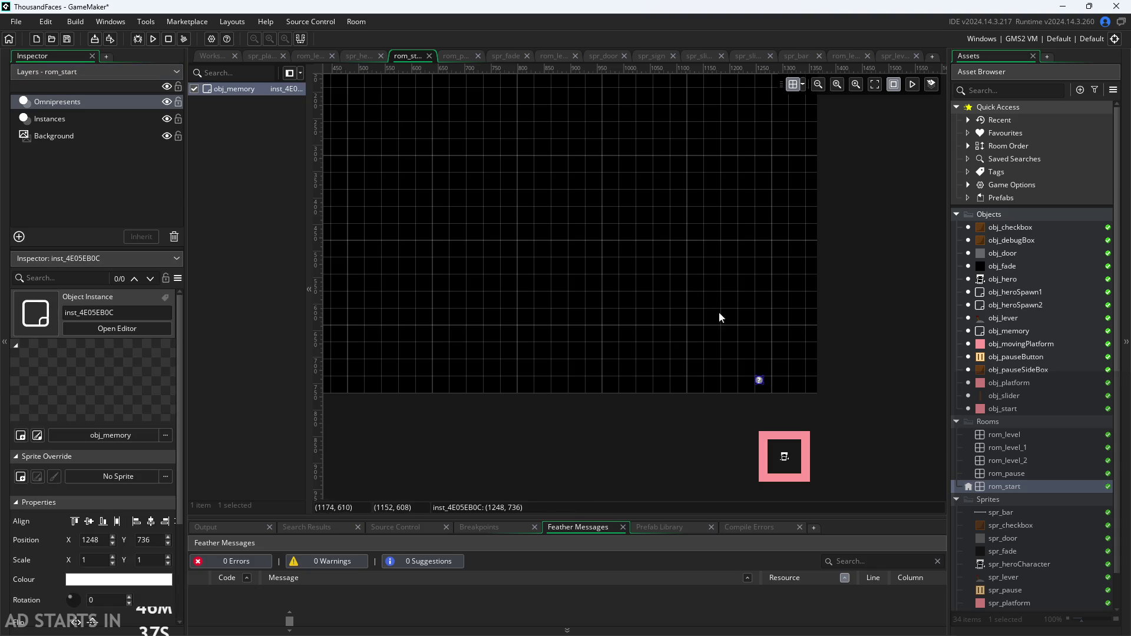
key(Delete)
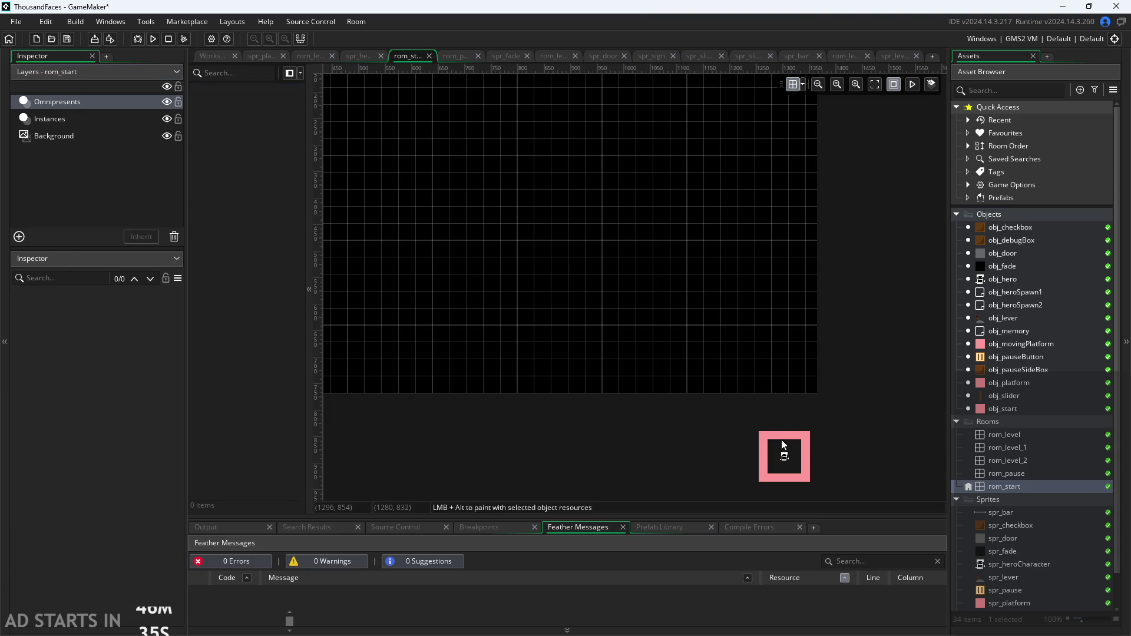
Delete the hero and all remaining platform instances on the Instances layer
click(95, 124)
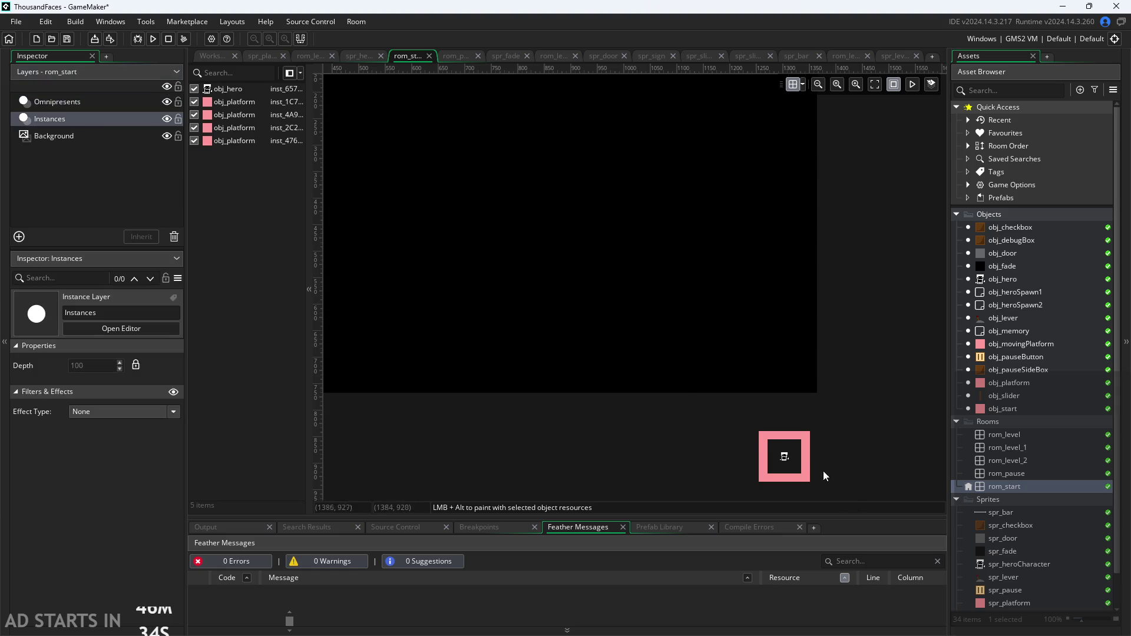
click(764, 453)
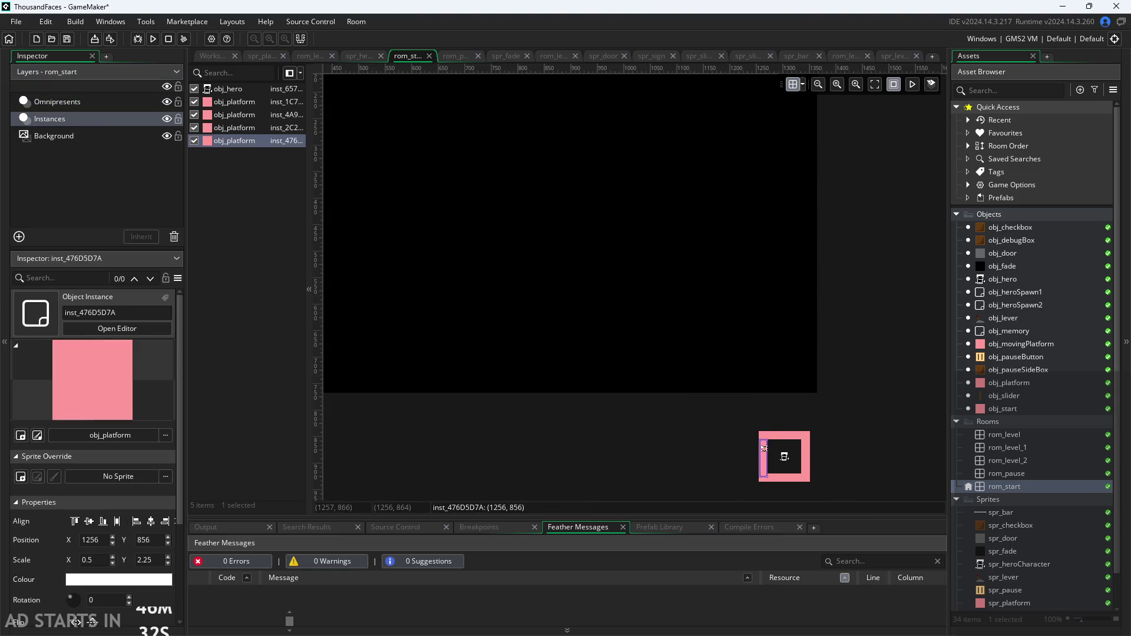
key(Delete)
click(783, 435)
key(Delete)
click(806, 460)
key(Delete)
click(785, 458)
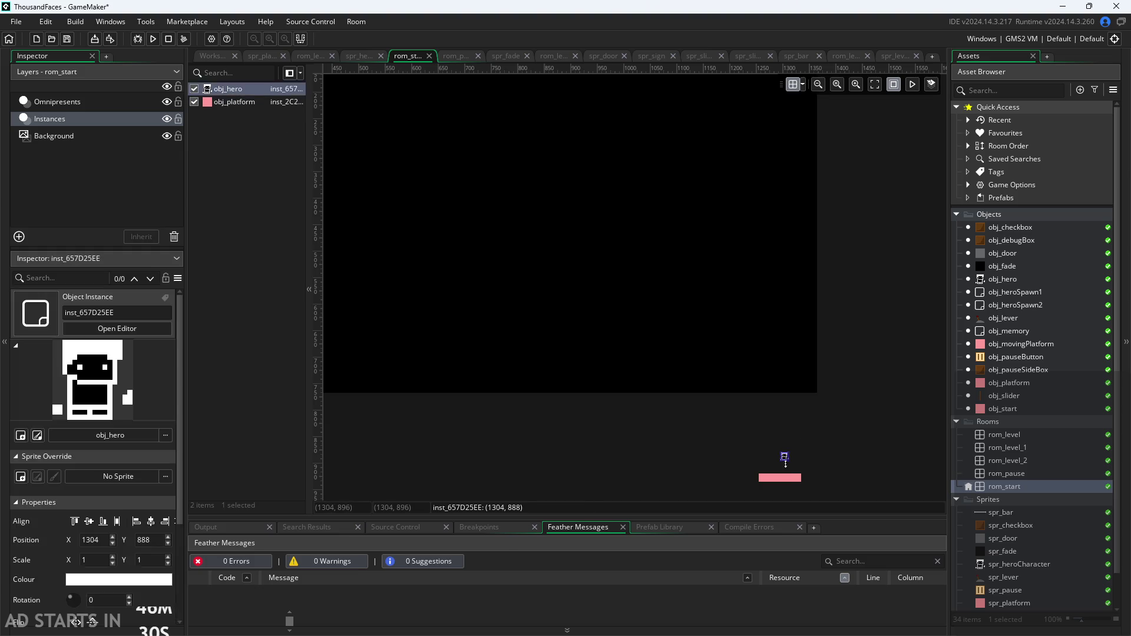
key(Delete)
click(785, 474)
key(Delete)
scroll(661, 372, down, 5)
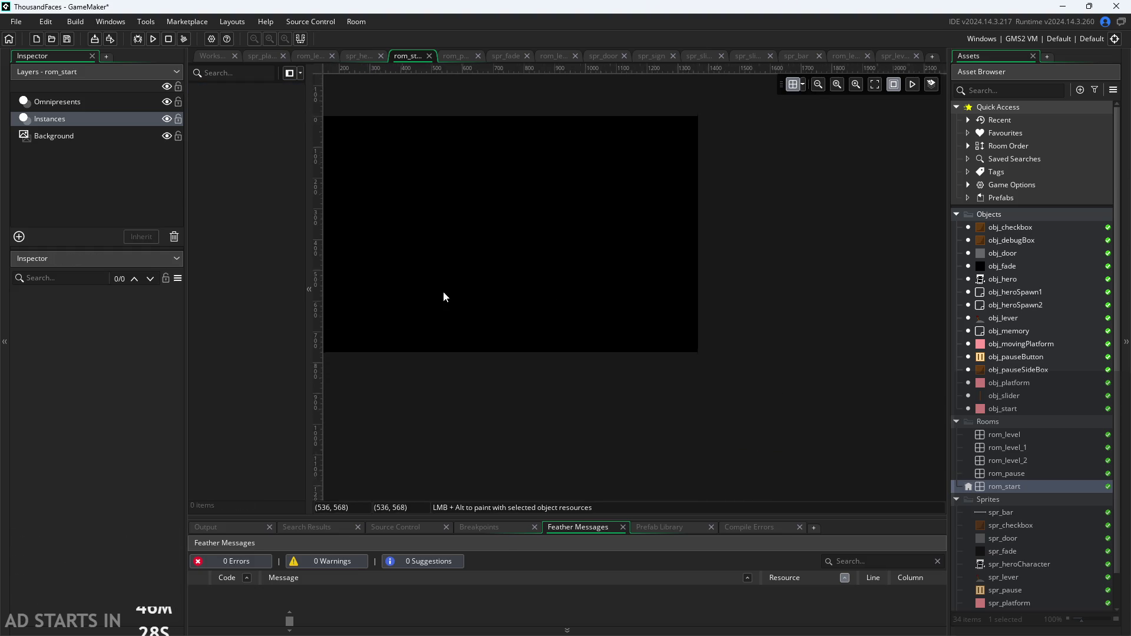
Set rom_start's Room Settings width to 320 and height to 180
scroll(778, 411, up, 2)
click(1025, 487)
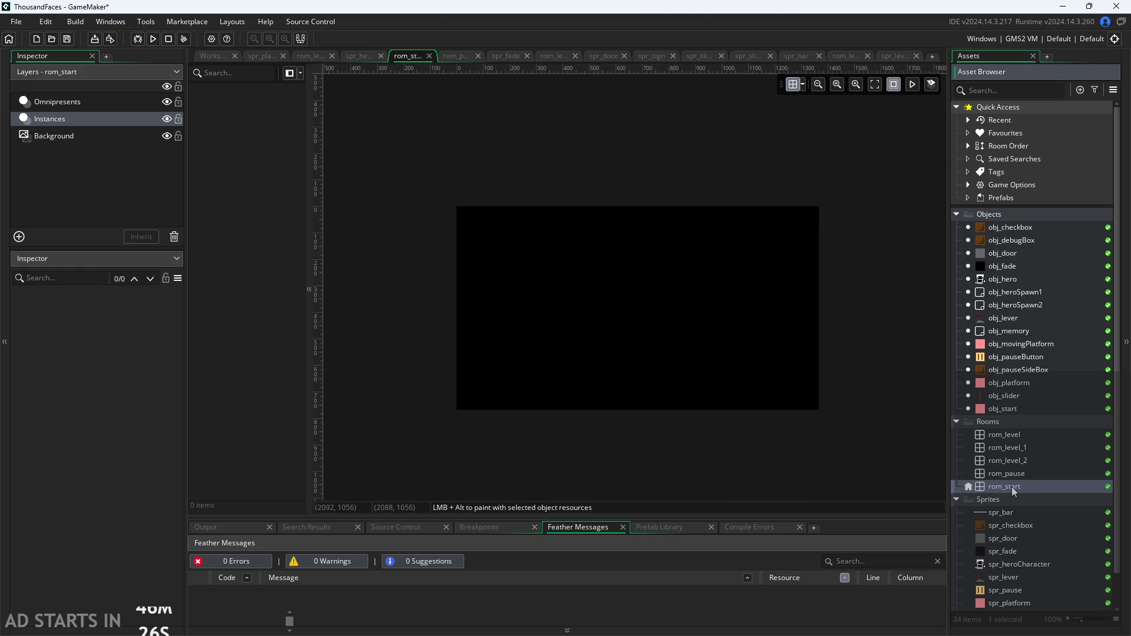
click(69, 407)
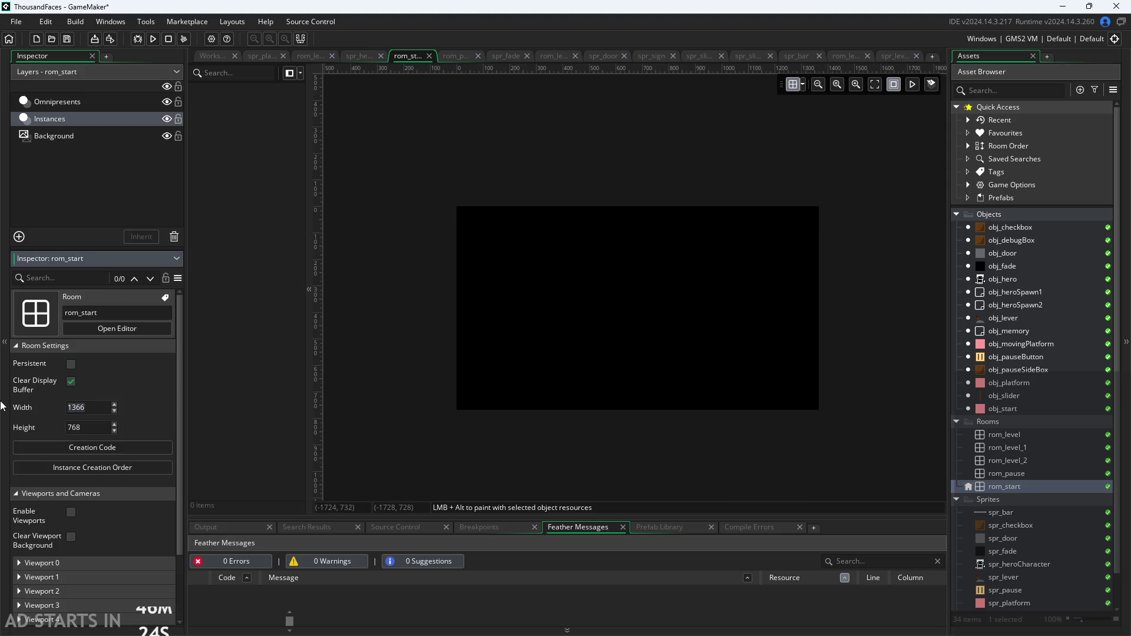
text(320)
key(Return)
text(180)
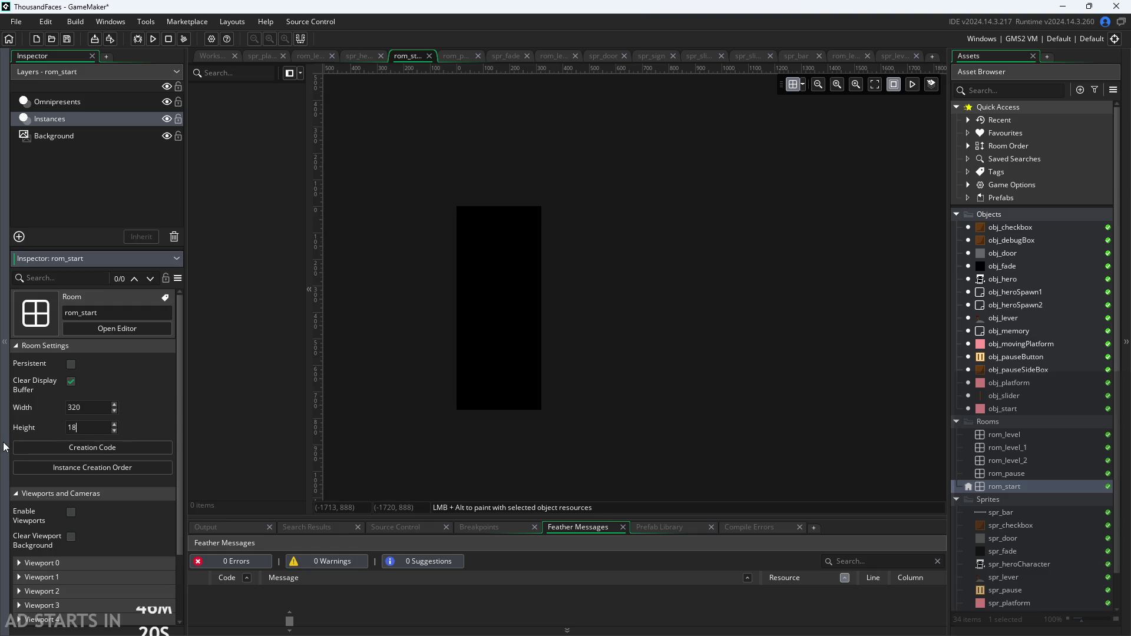
key(Return)
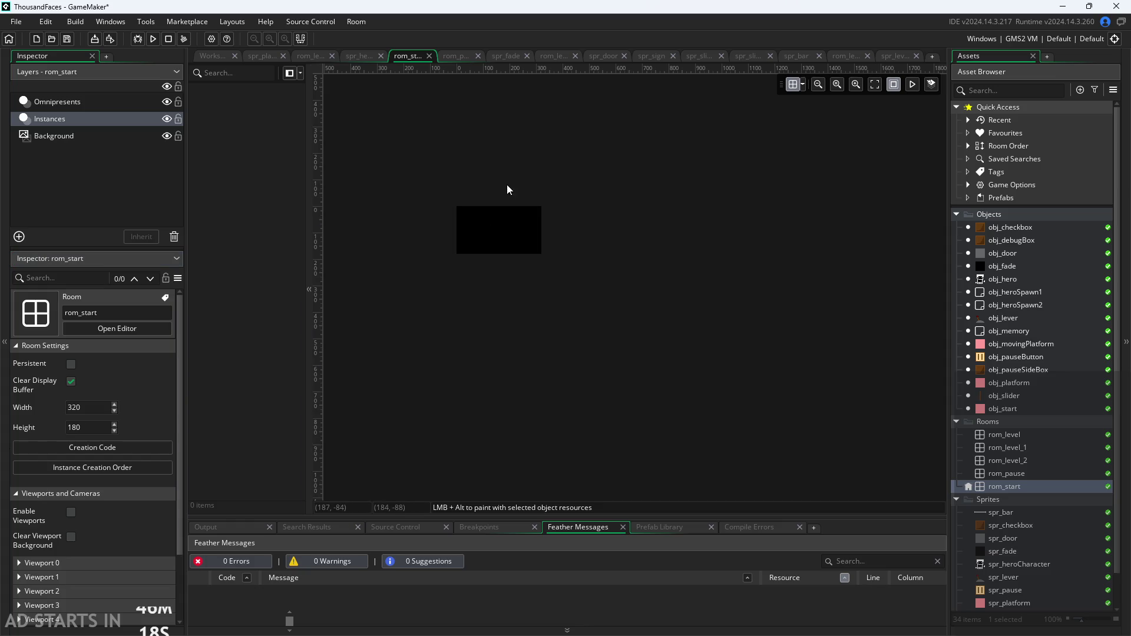
scroll(424, 228, up, 6)
scroll(595, 271, up, 2)
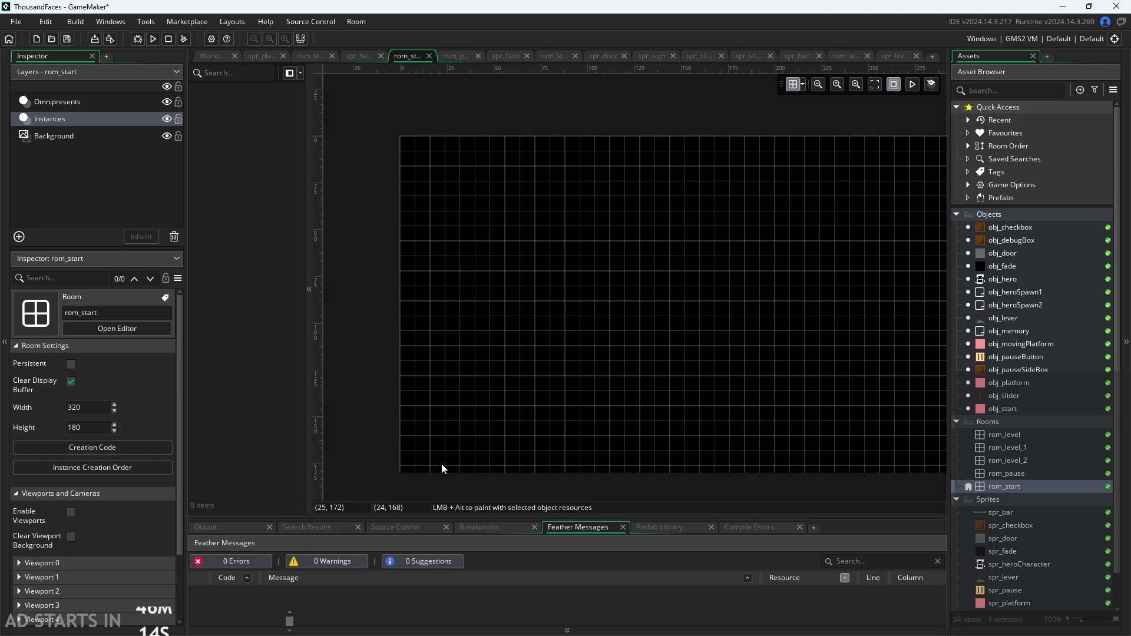
Change the room editor grid spacing from 8 x 8 to 10 x 10
click(801, 85)
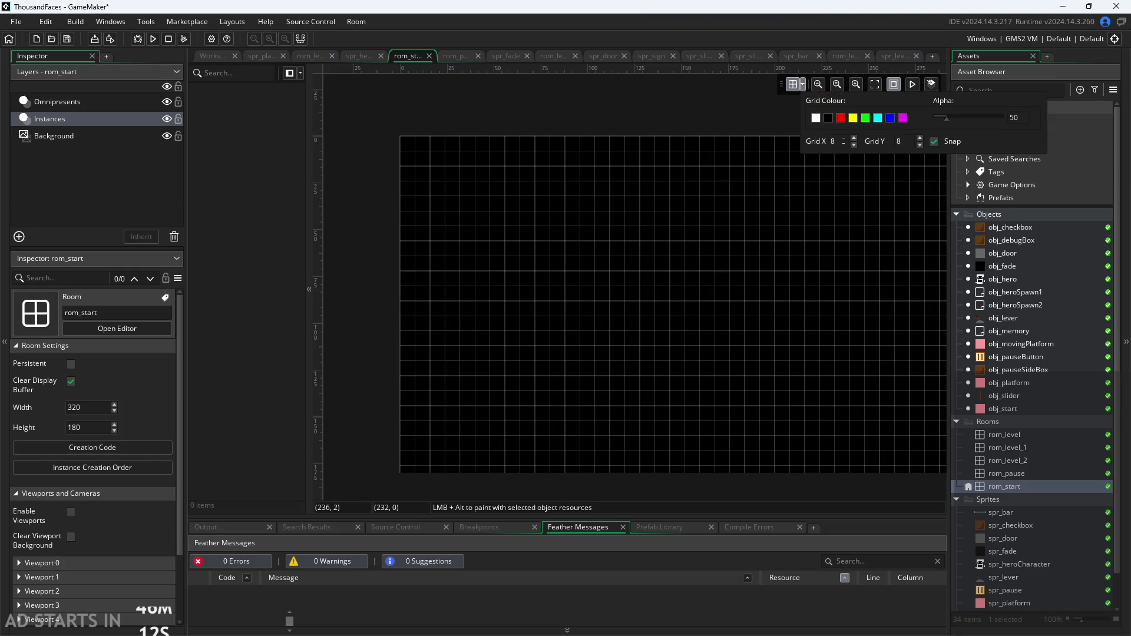
drag(840, 259, 734, 263)
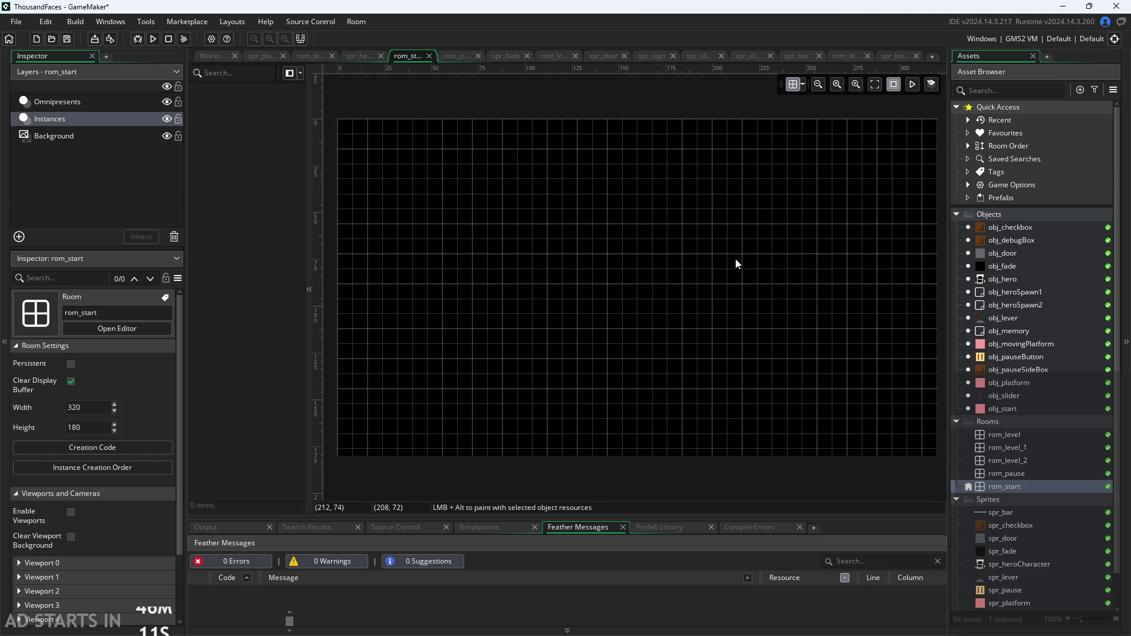
click(802, 84)
drag(810, 145, 819, 145)
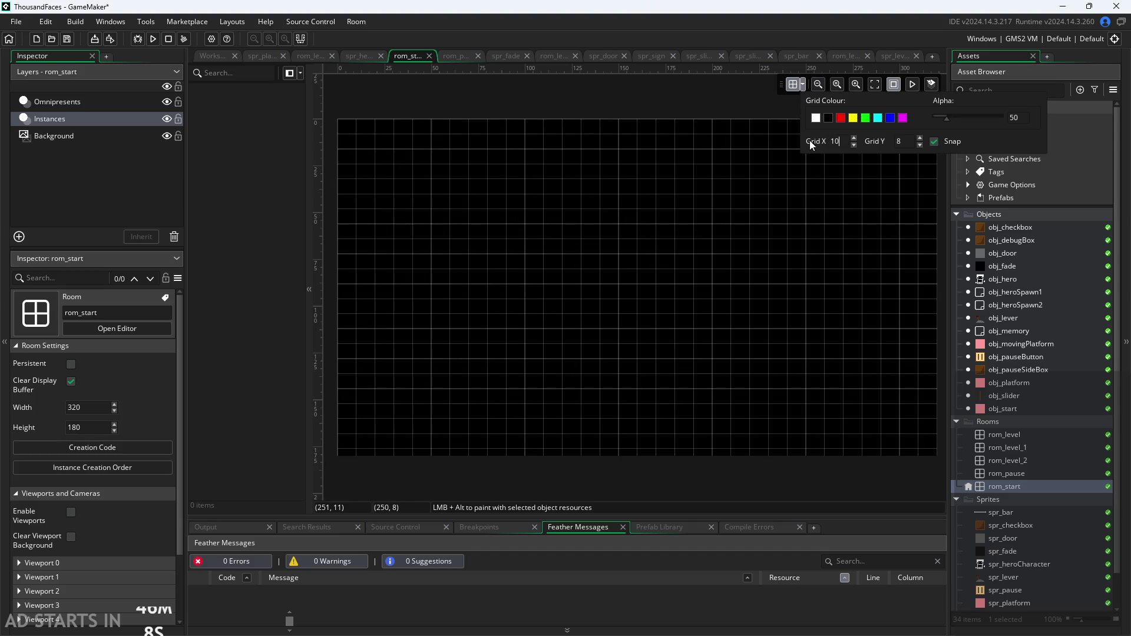
text(10)
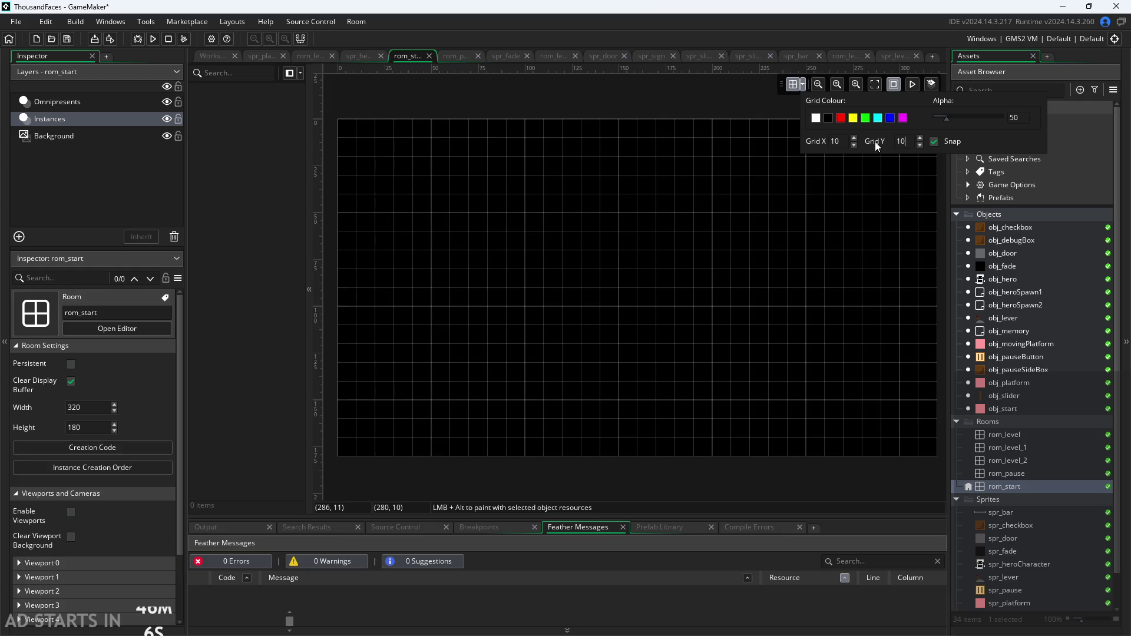
scroll(669, 246, down, 2)
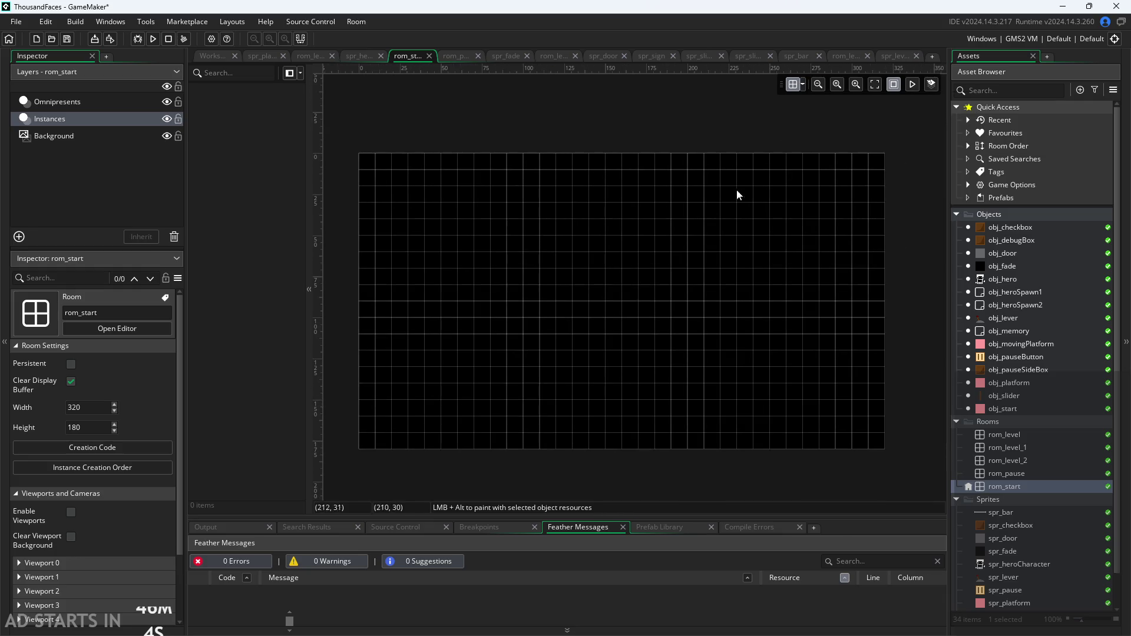
click(805, 86)
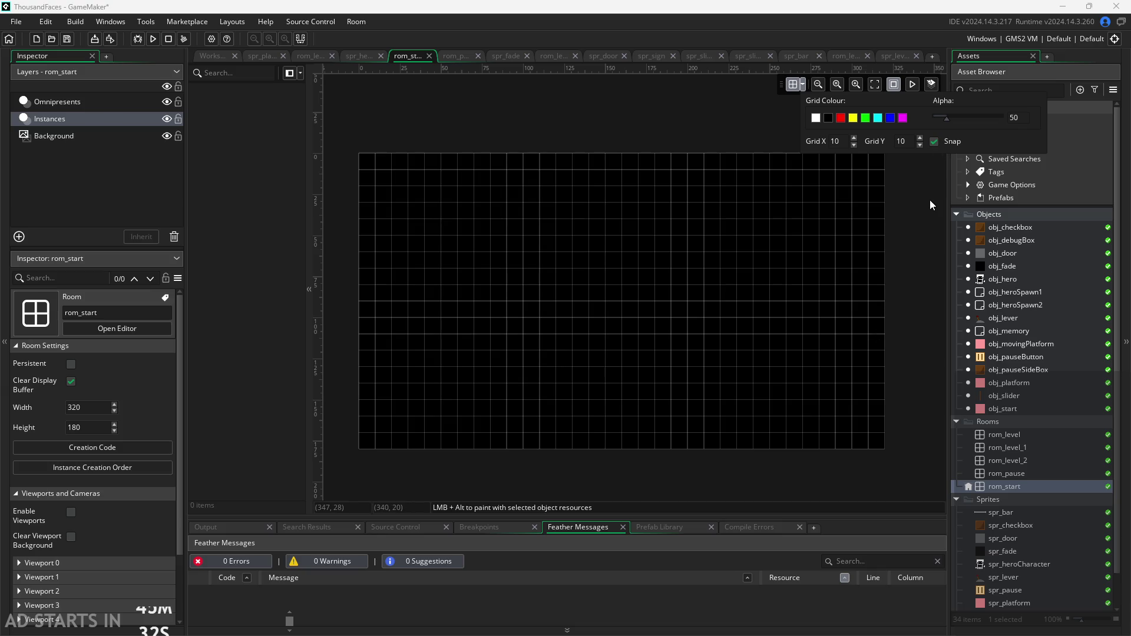
click(802, 86)
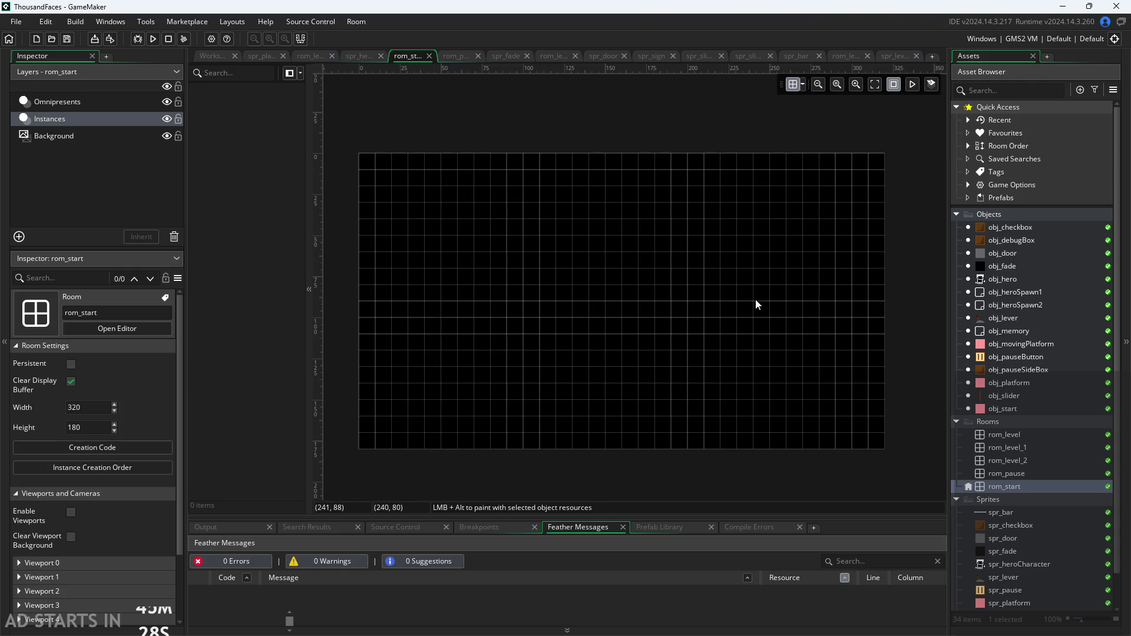
scroll(642, 364, up, 2)
scroll(628, 369, down, 3)
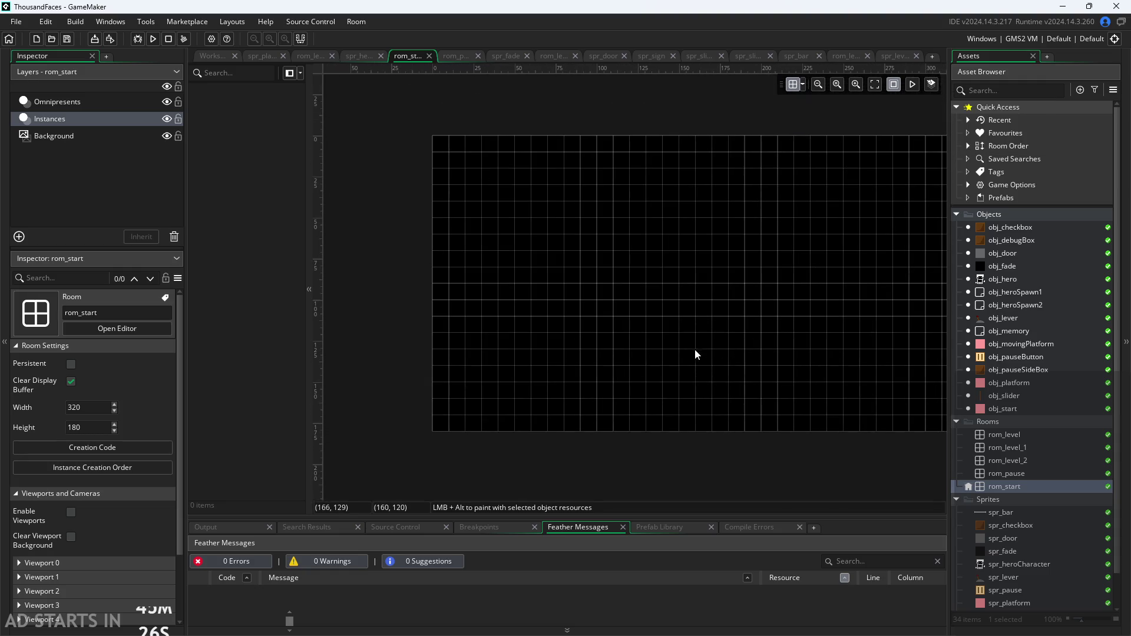
scroll(1048, 503, down, 1)
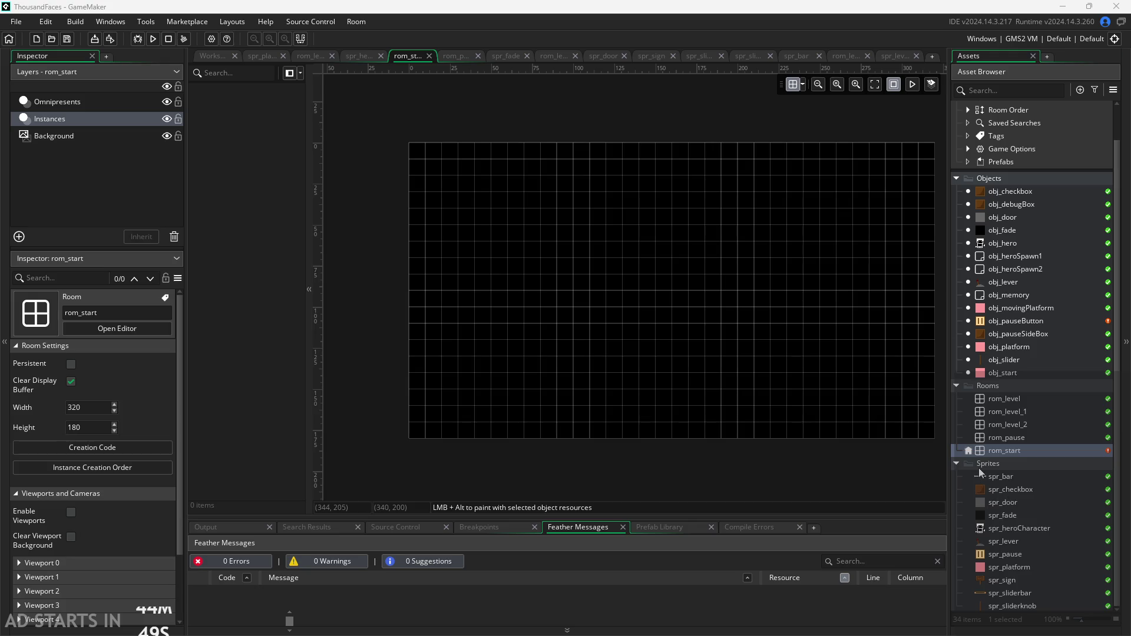
Create a new sprite from the Sprites group's Create menu
right_click(1000, 463)
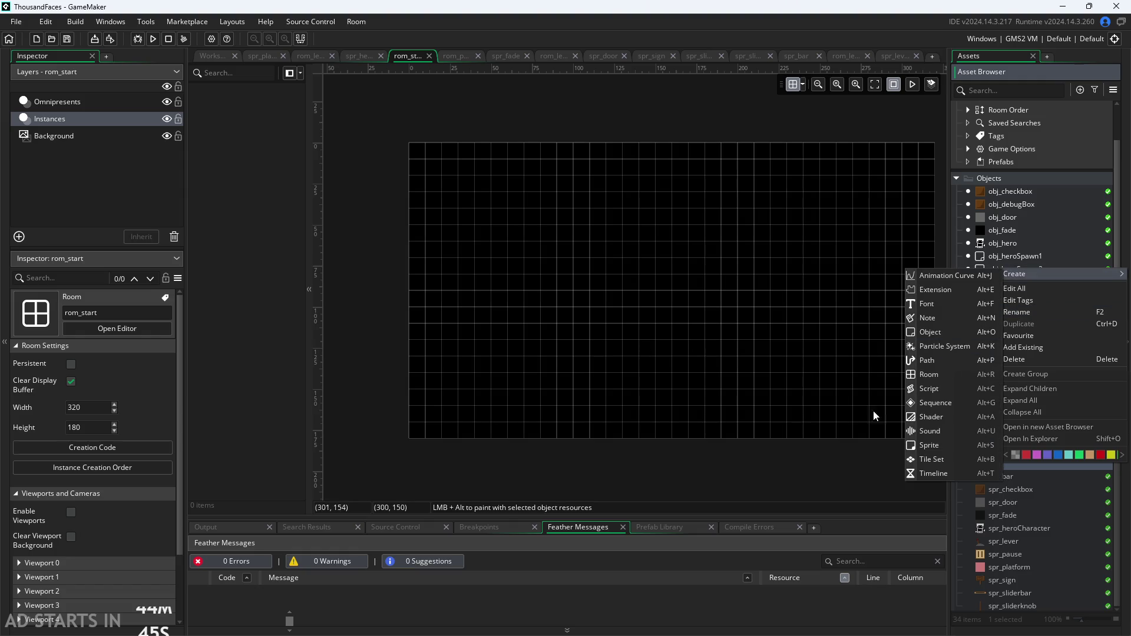
click(812, 481)
click(999, 475)
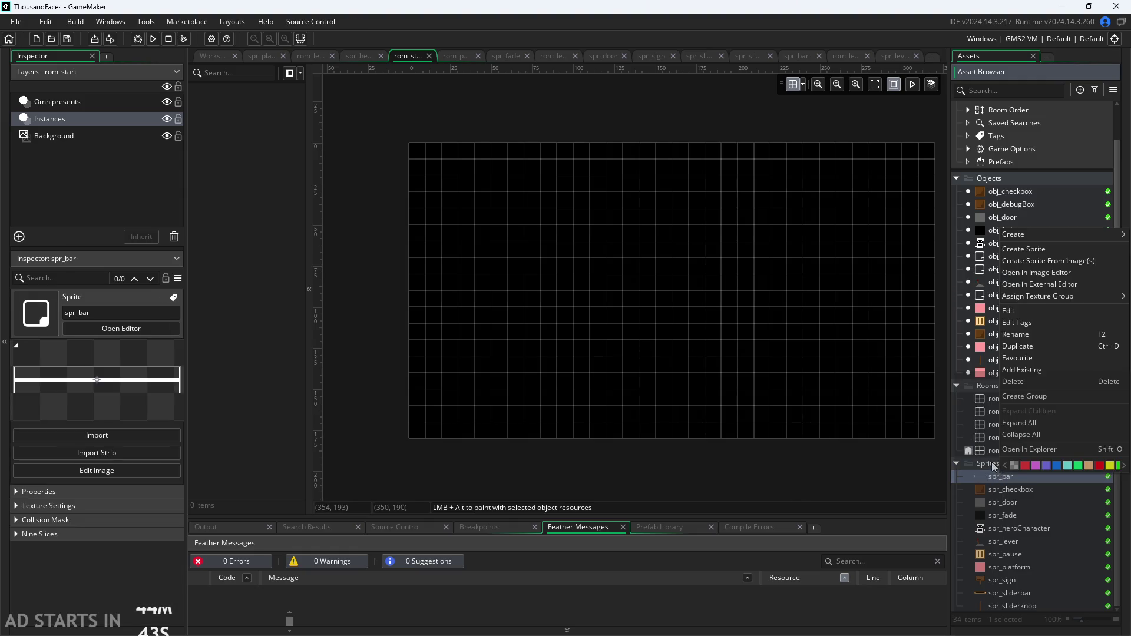
right_click(984, 463)
mouse_move(1032, 274)
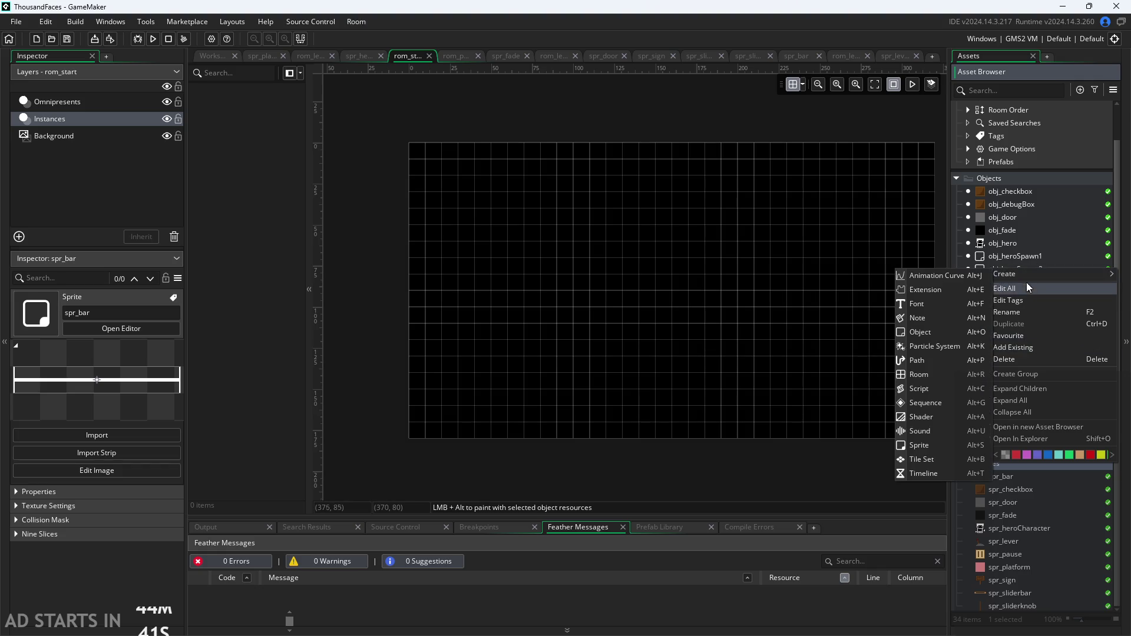
click(943, 445)
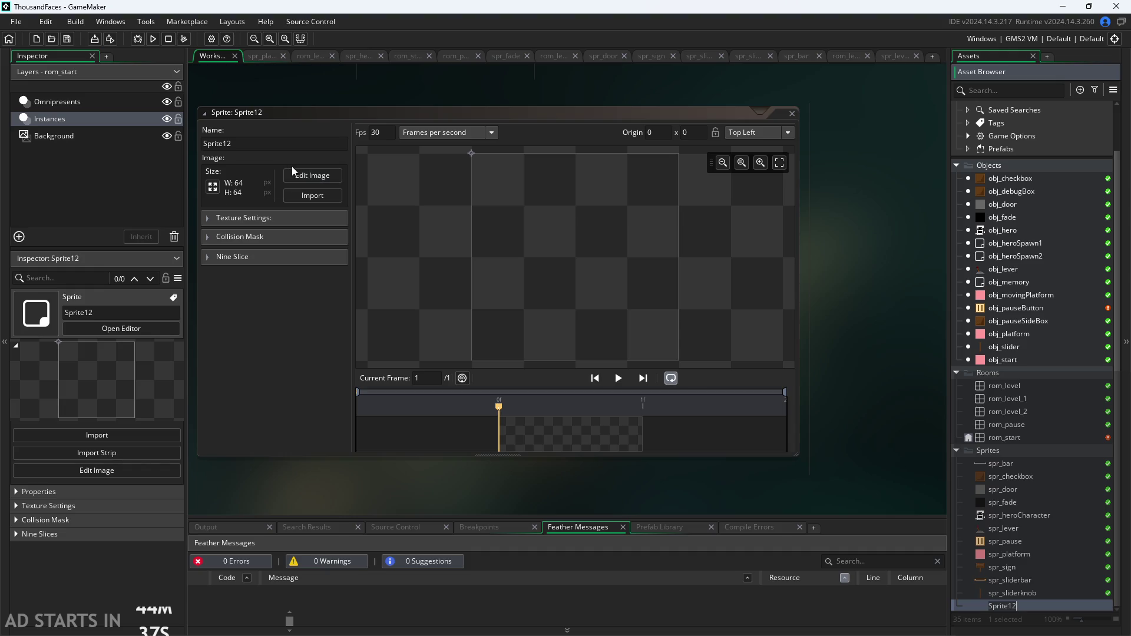
Reopen the blank 64 x 64 Sprite12 in the sprite editor
click(792, 115)
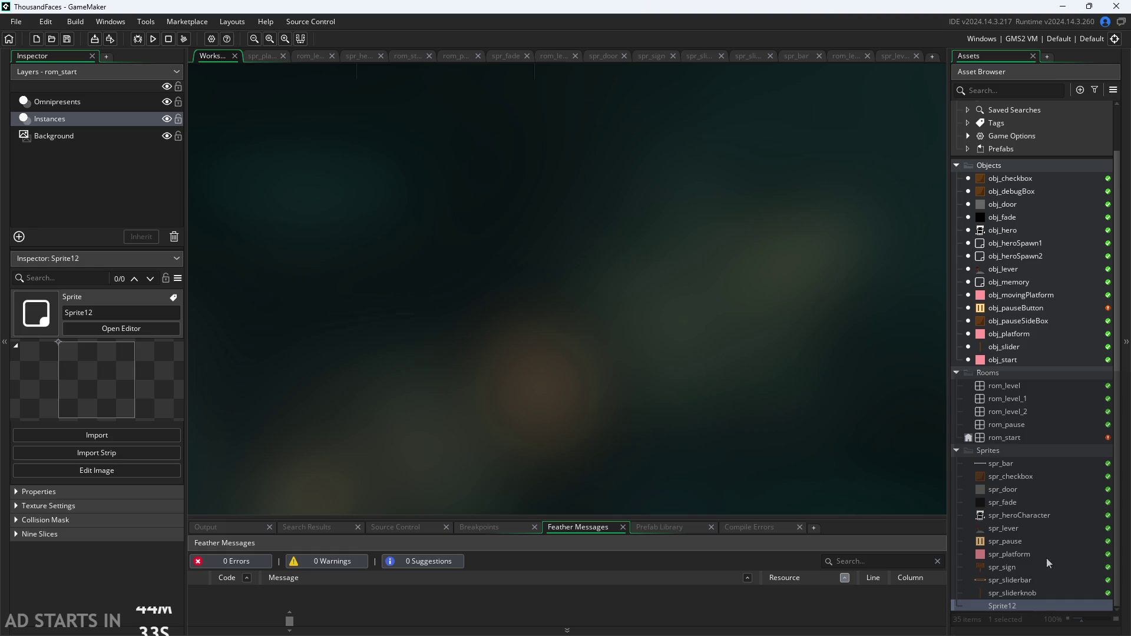
double_click(1040, 611)
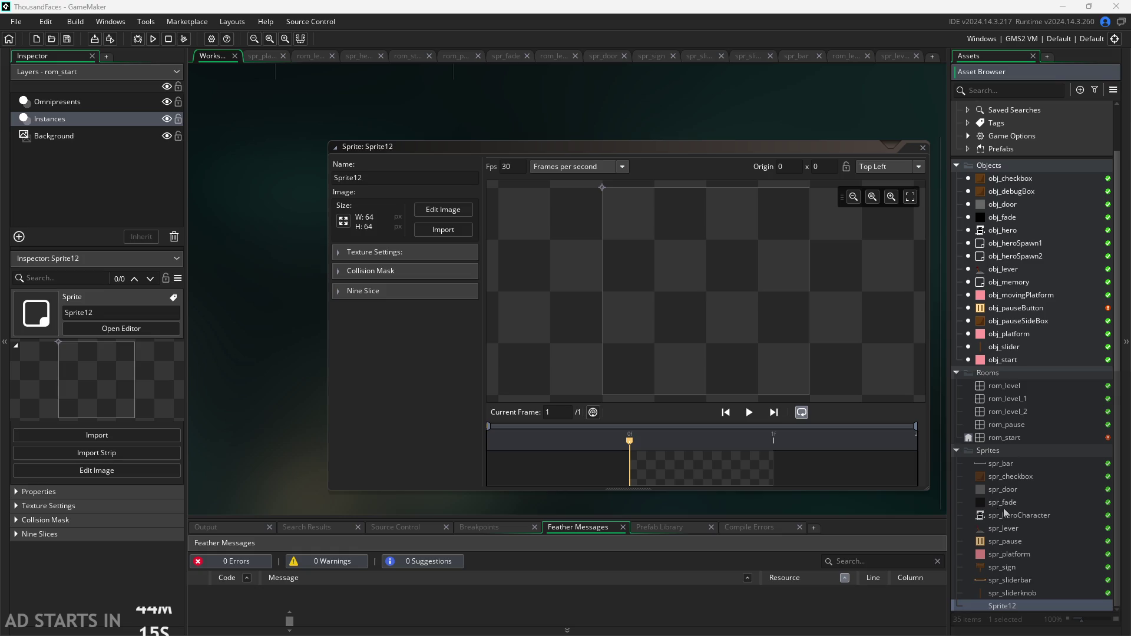
scroll(1002, 508, up, 2)
scroll(1002, 447, down, 2)
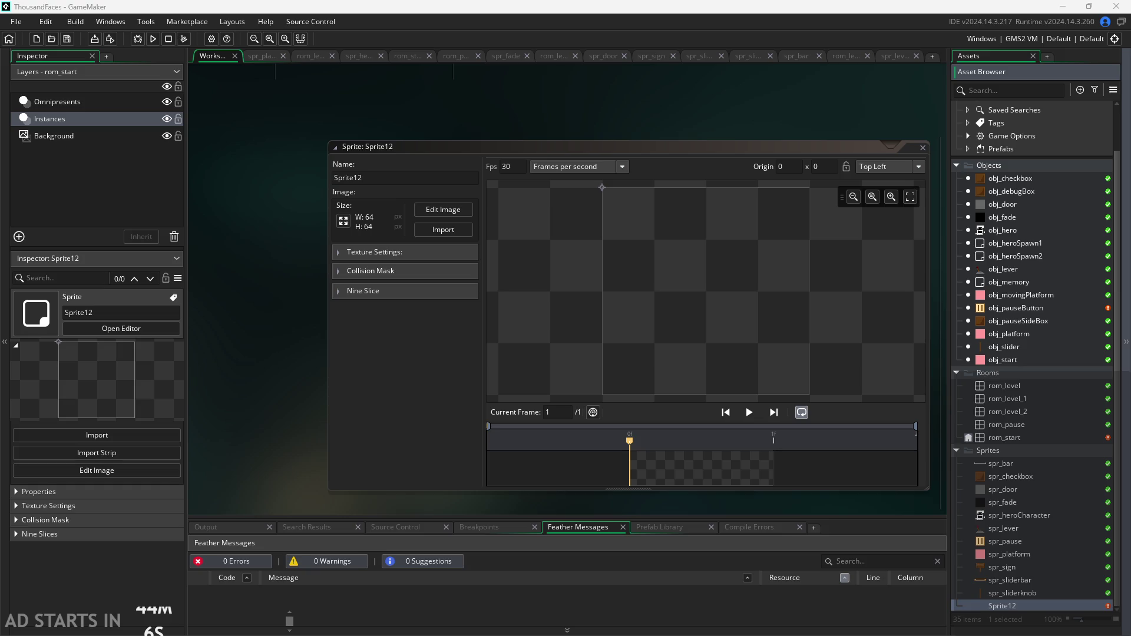
Import the 600 x 400 temple tileset image file into Sprite12
click(440, 229)
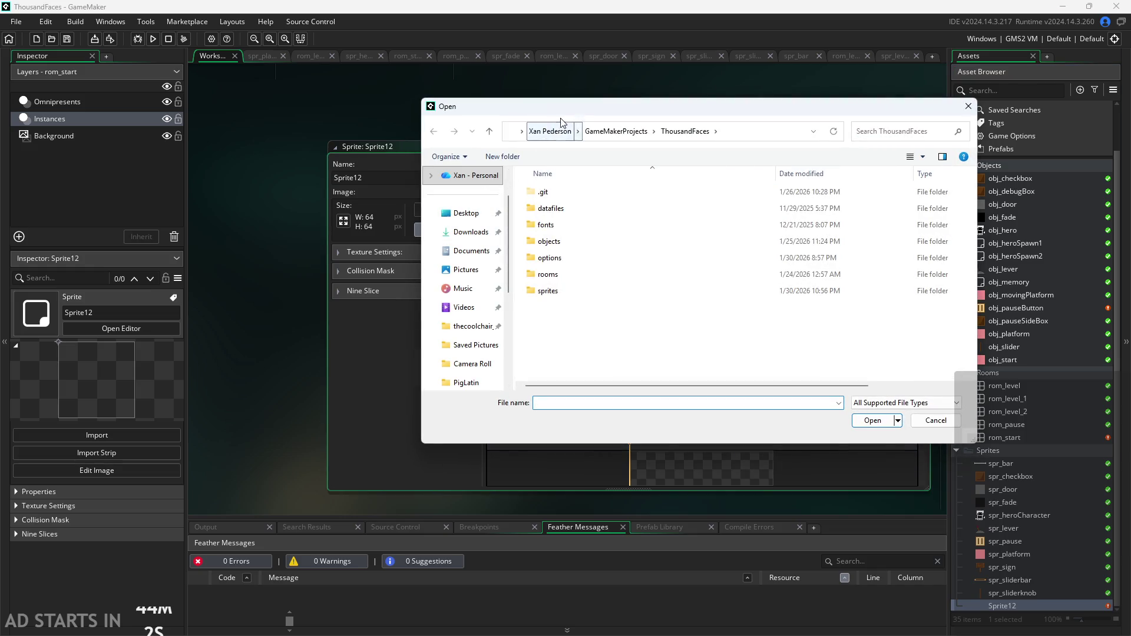
double_click(585, 290)
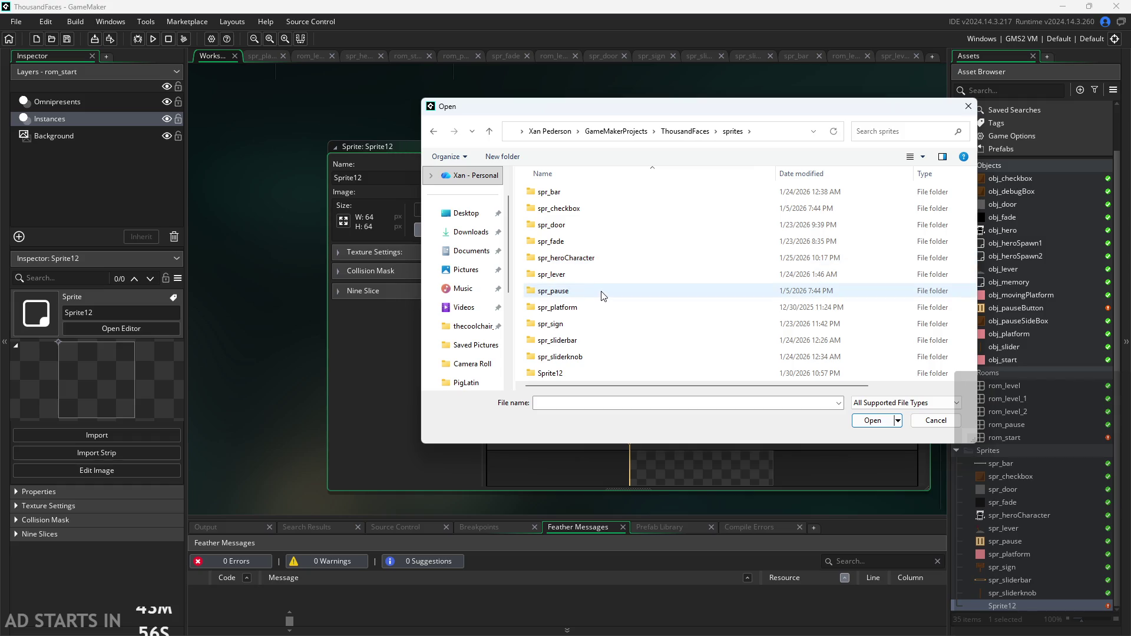
click(550, 131)
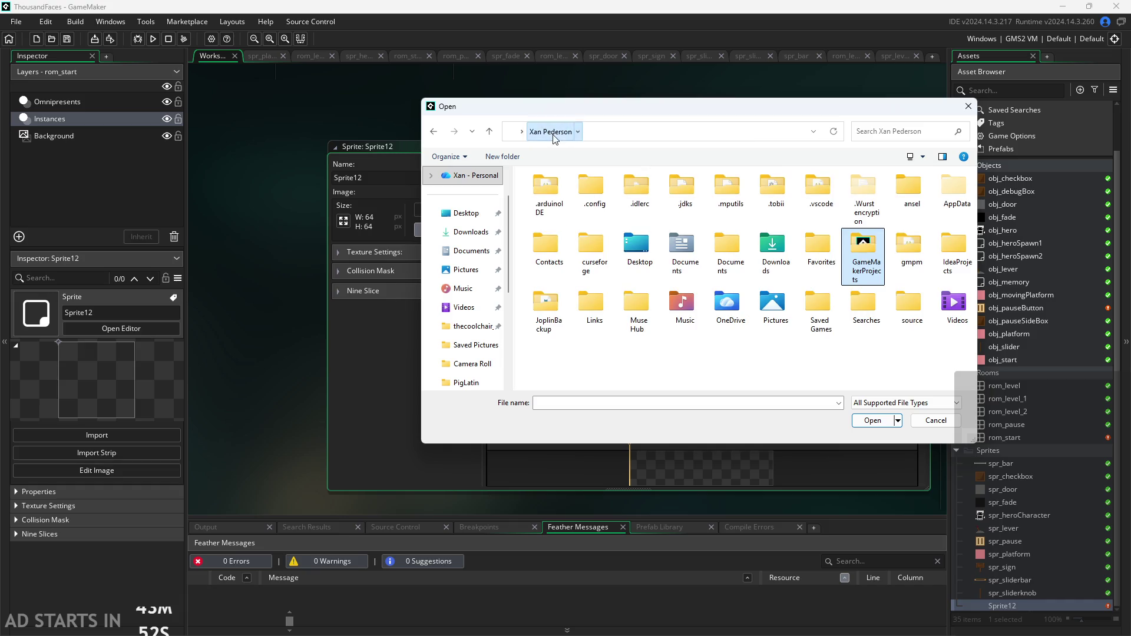
click(578, 131)
click(578, 131)
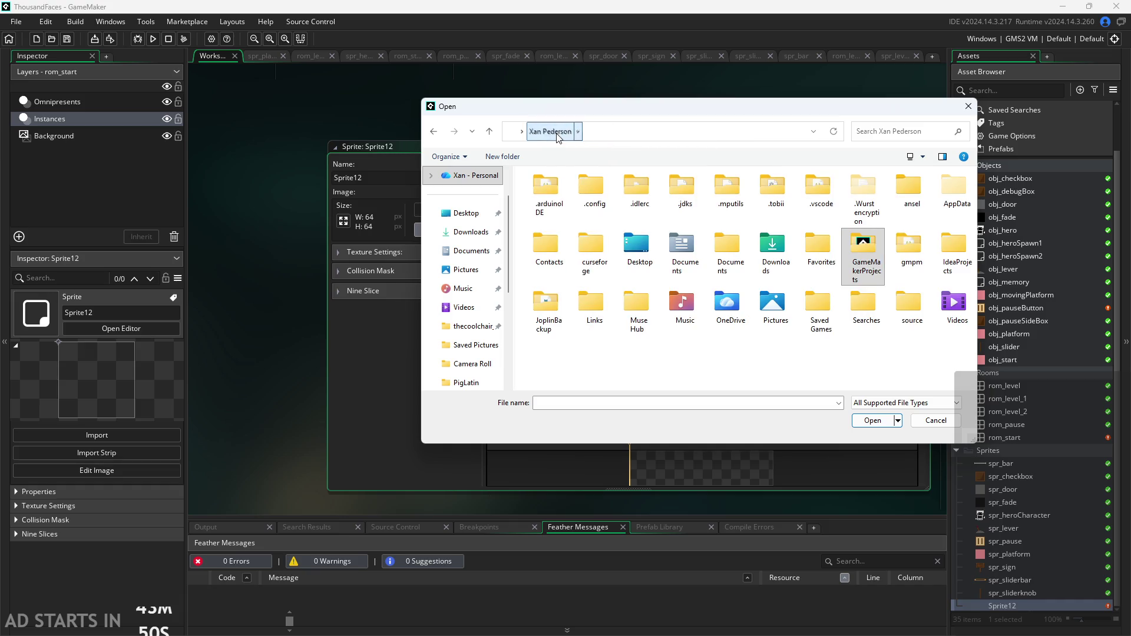
click(967, 107)
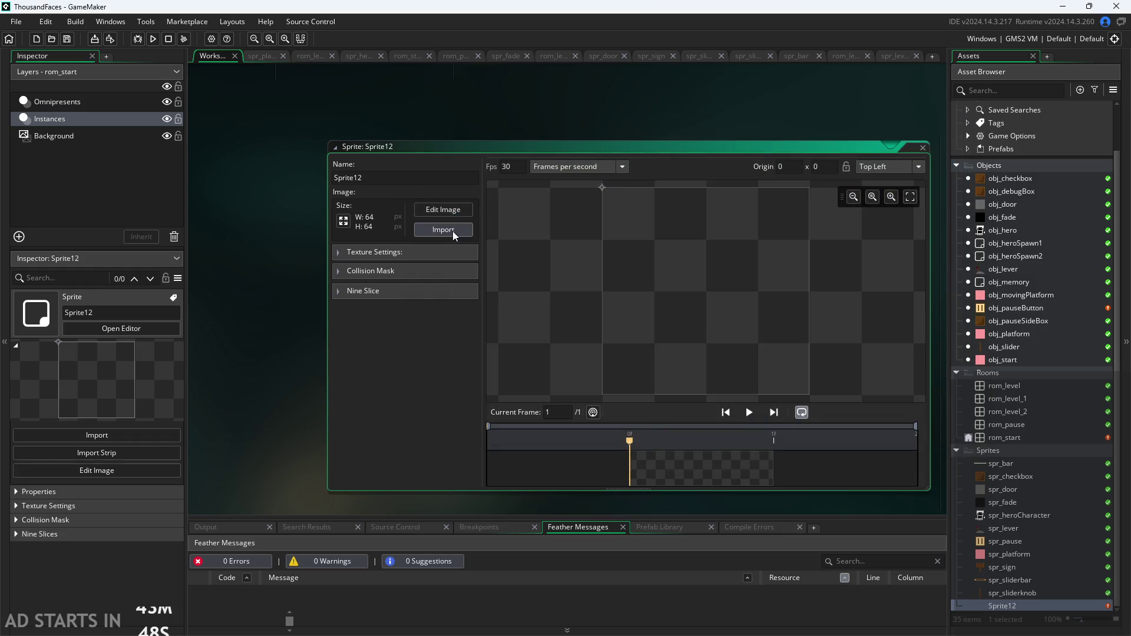
click(452, 231)
click(962, 110)
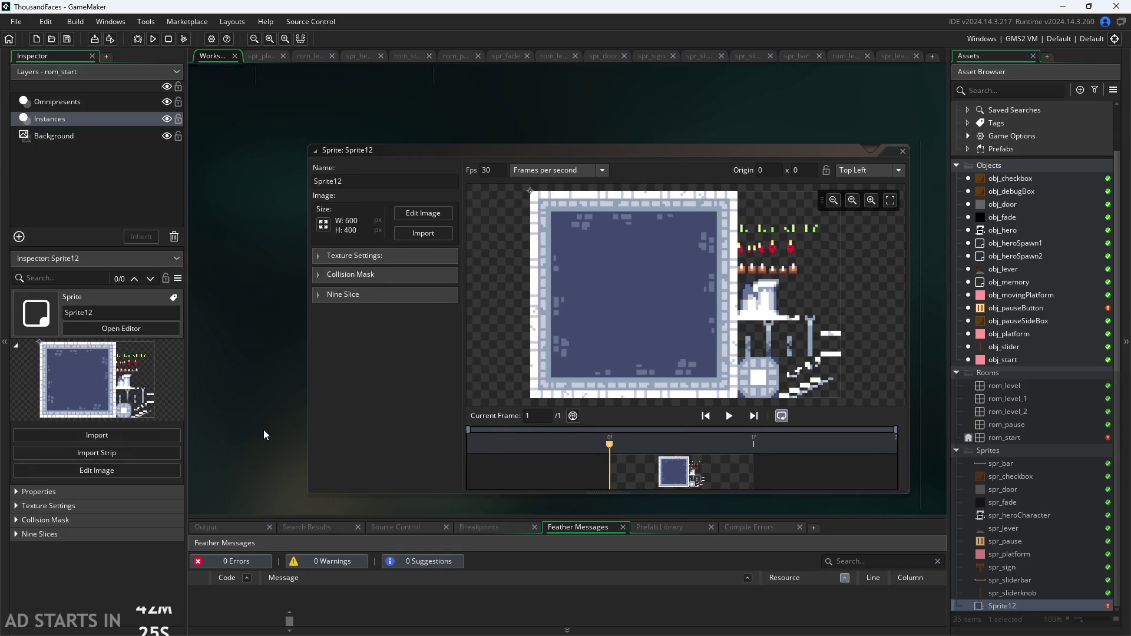
Change the sprite's name from Sprite12 to spr_templeTileset
scroll(275, 427, up, 3)
scroll(279, 401, down, 3)
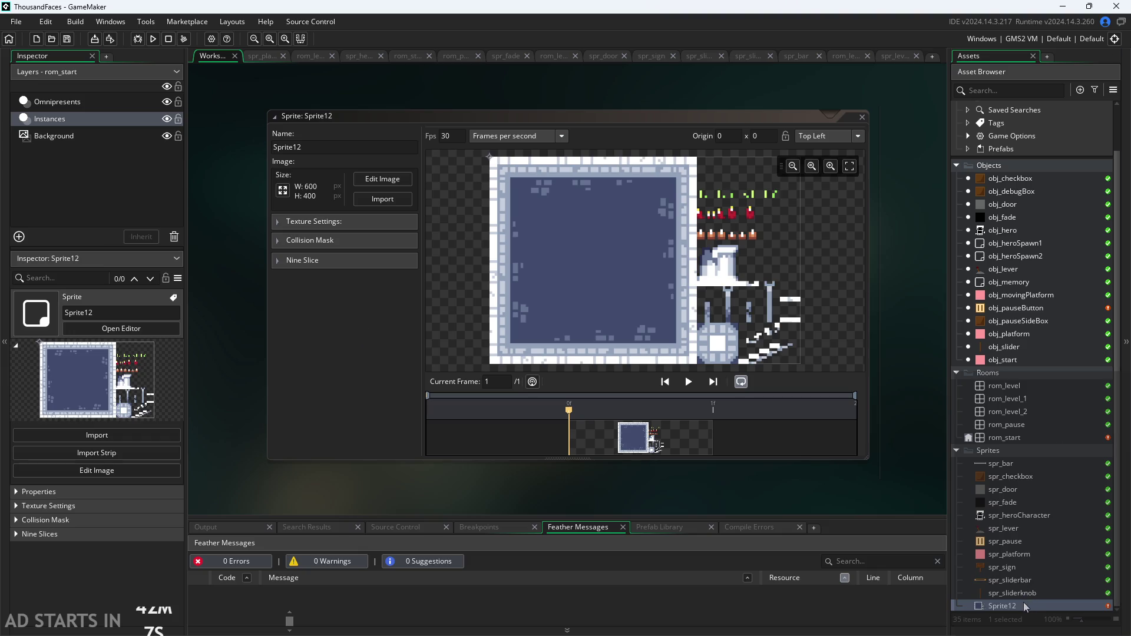
click(414, 232)
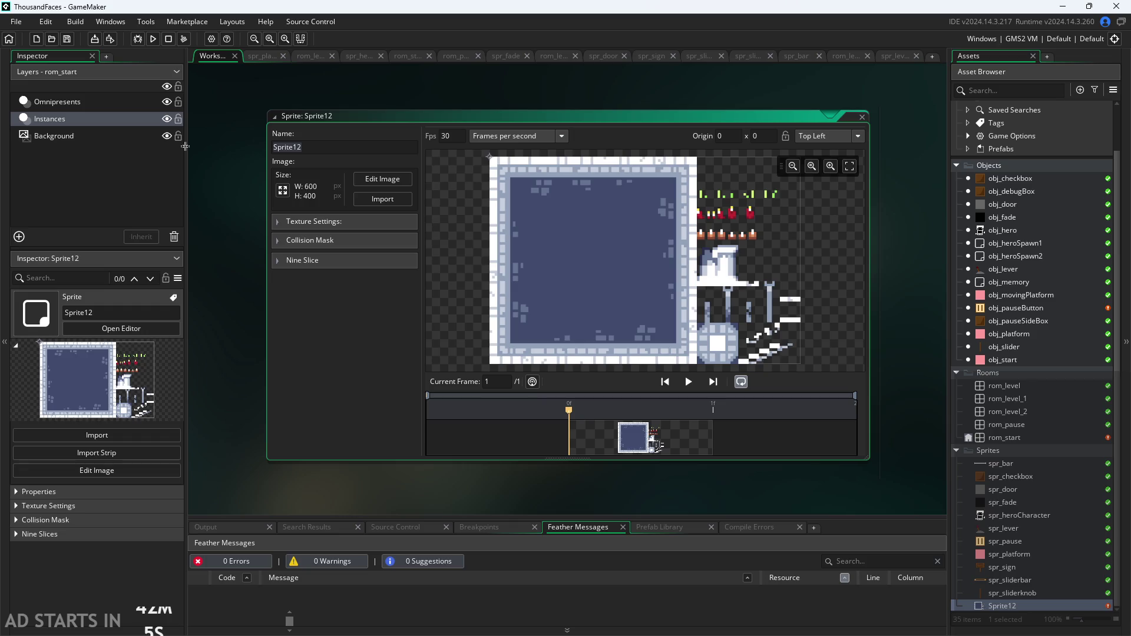
key(BackSpace)
text(pr_)
text(tem)
text(ple)
text(To)
text(eset)
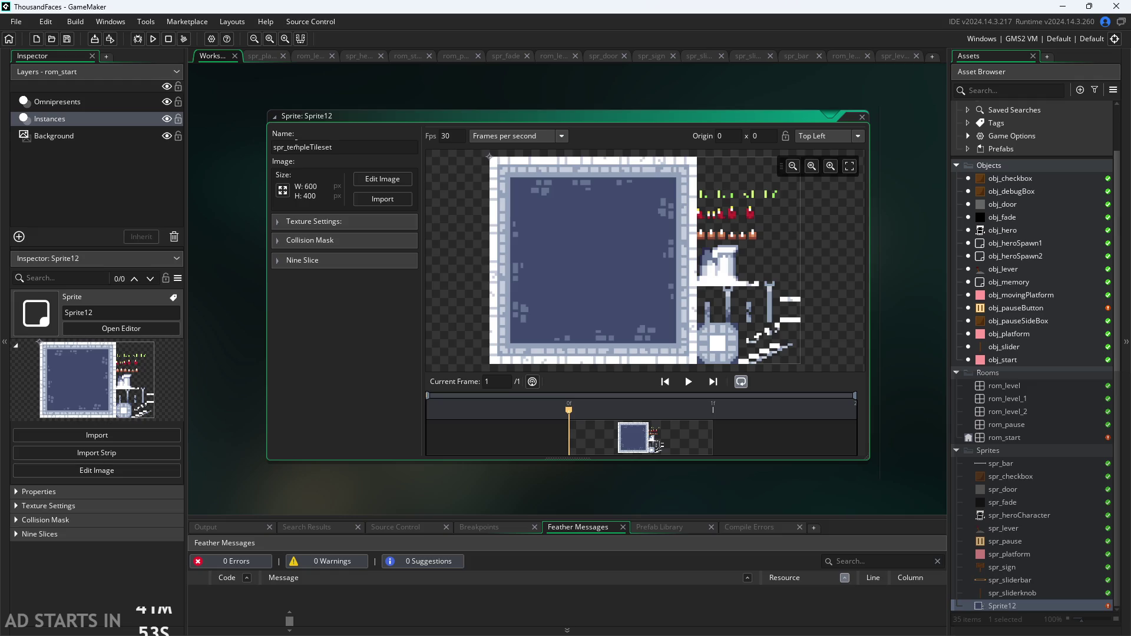
key(Return)
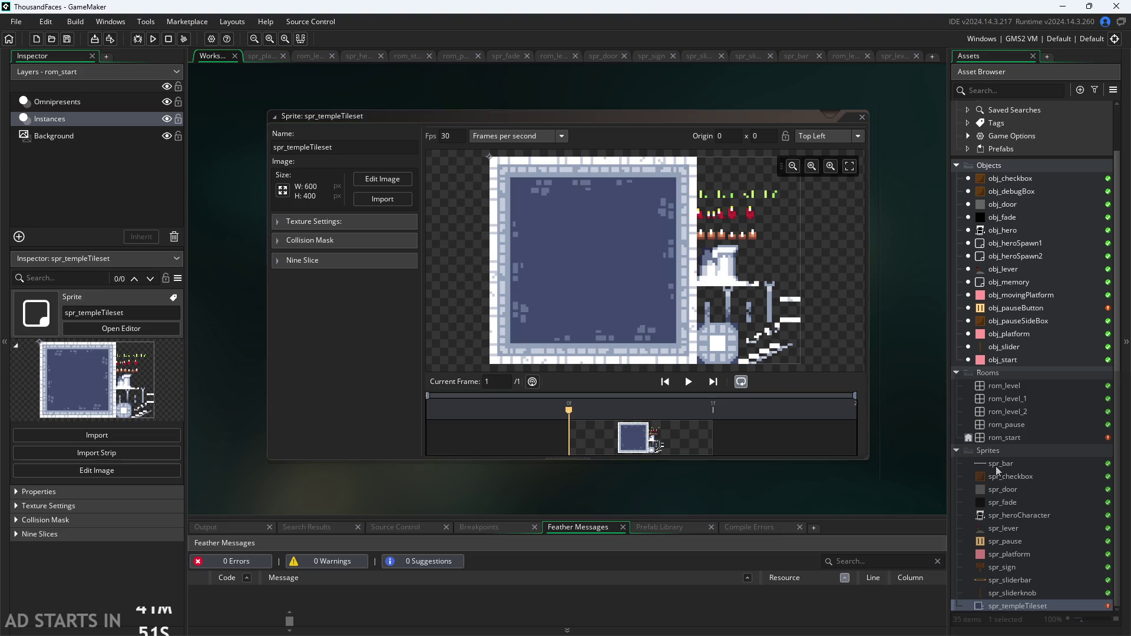
Add a new asset group named Tilesets in the Asset Browser
right_click(1016, 451)
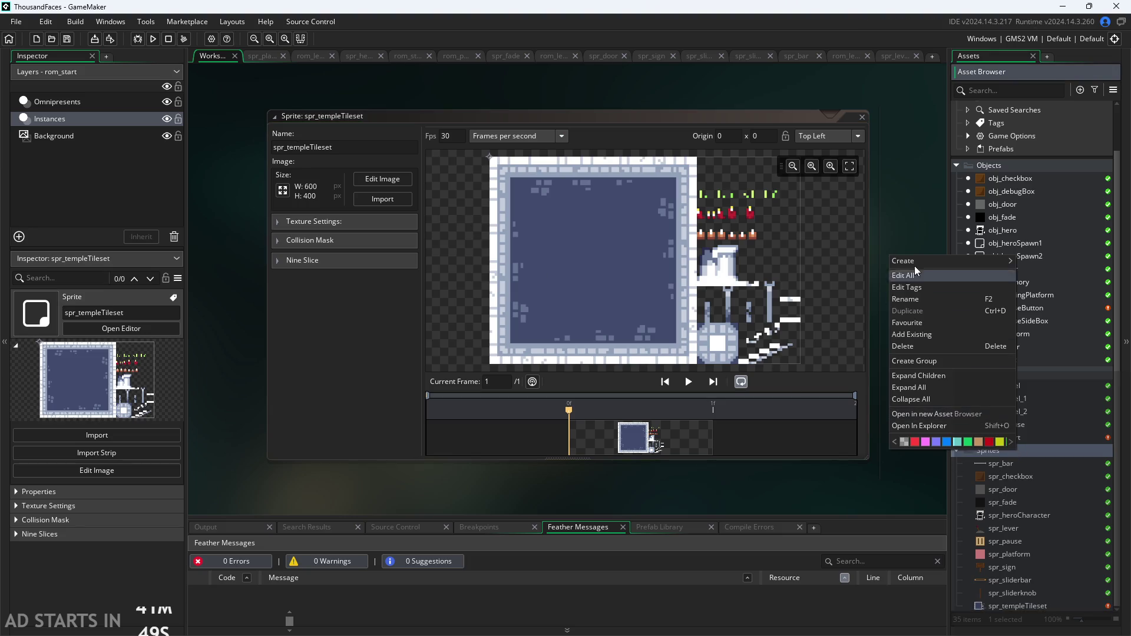
mouse_move(915, 268)
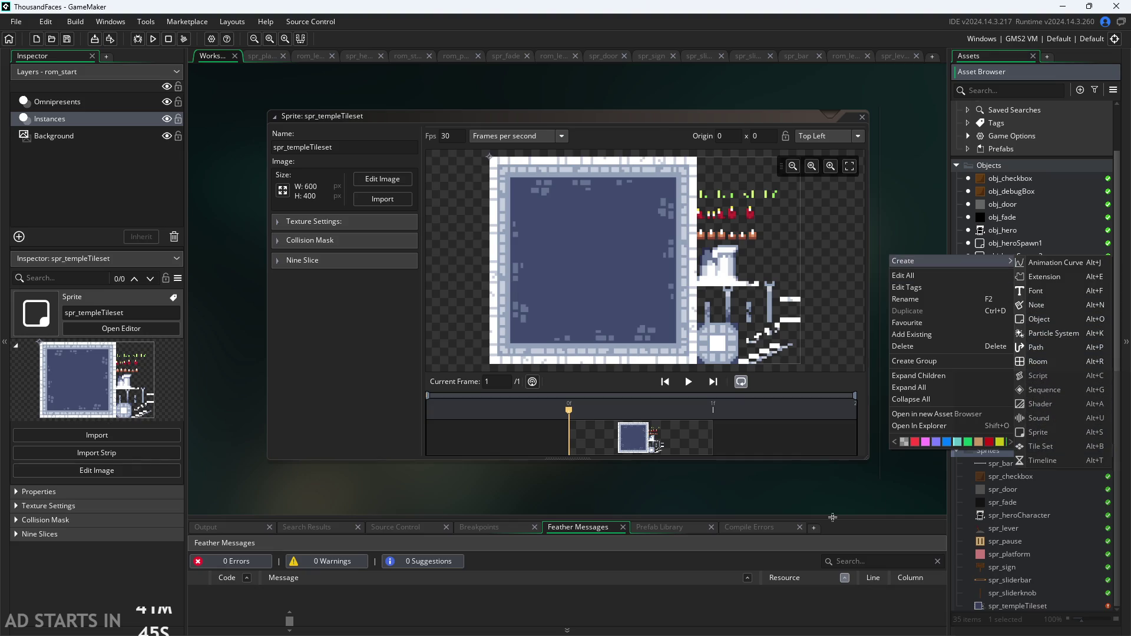
click(865, 505)
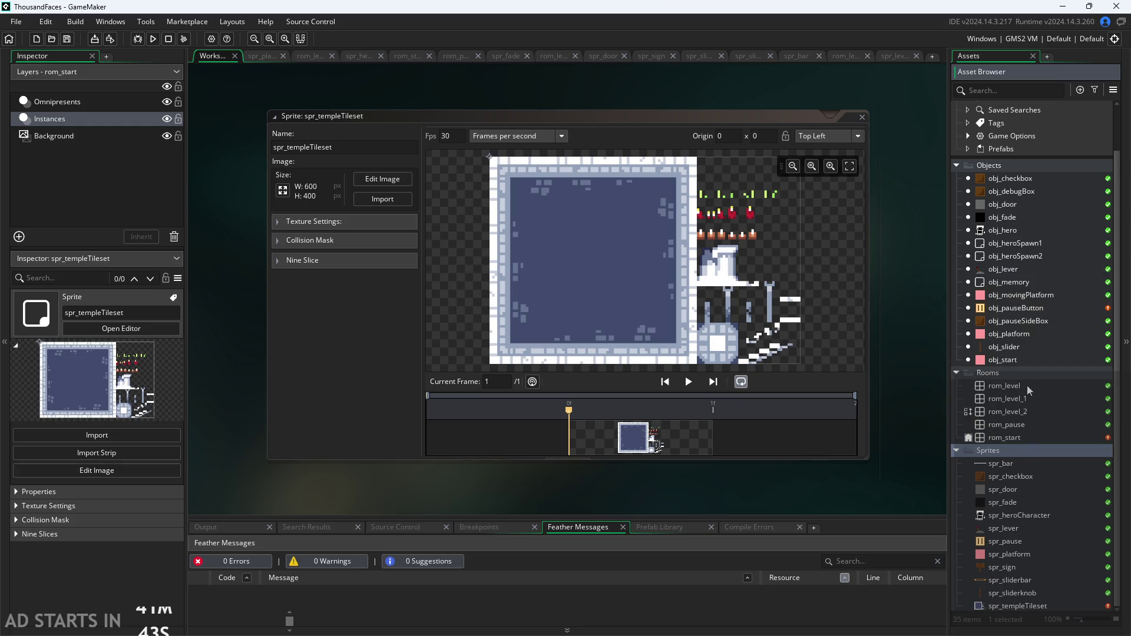
scroll(1008, 224, up, 2)
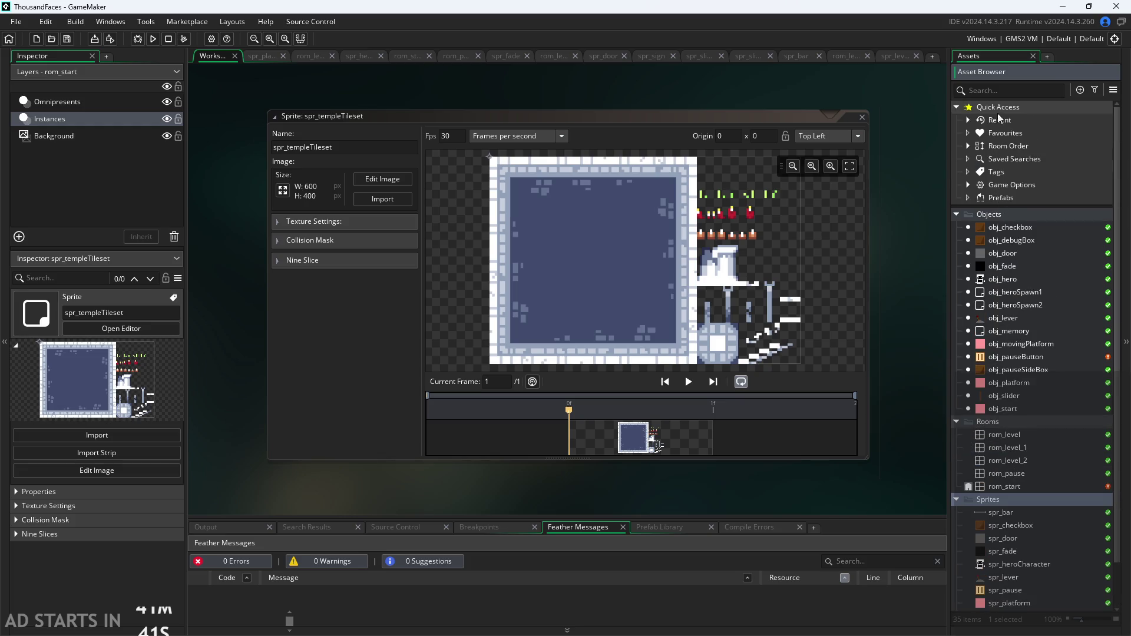
click(1029, 211)
right_click(1030, 210)
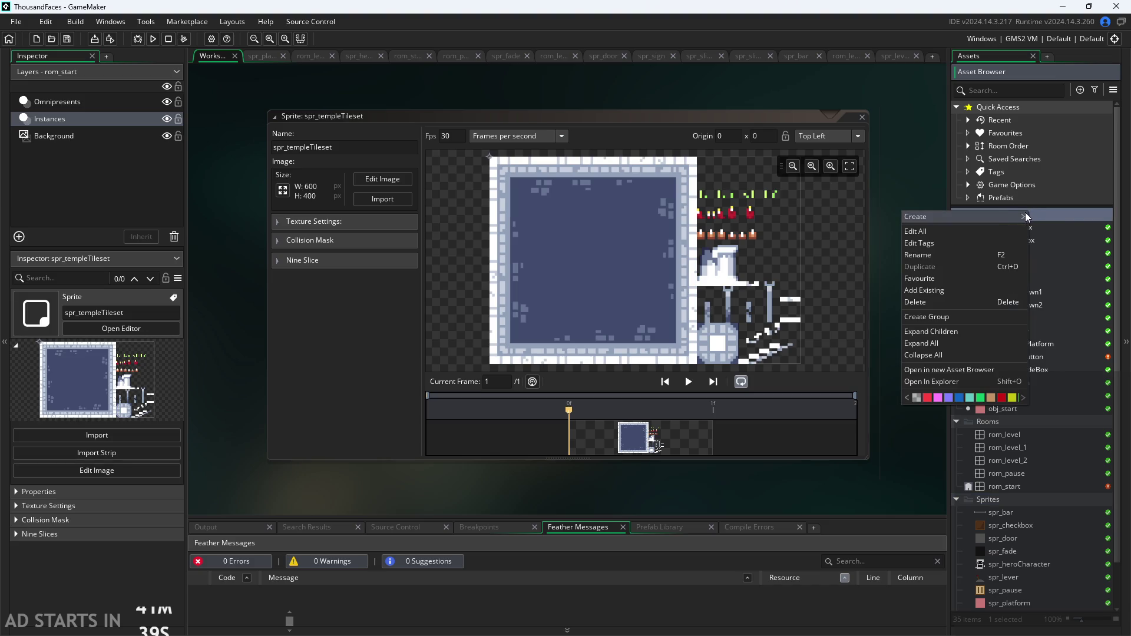
mouse_move(1002, 215)
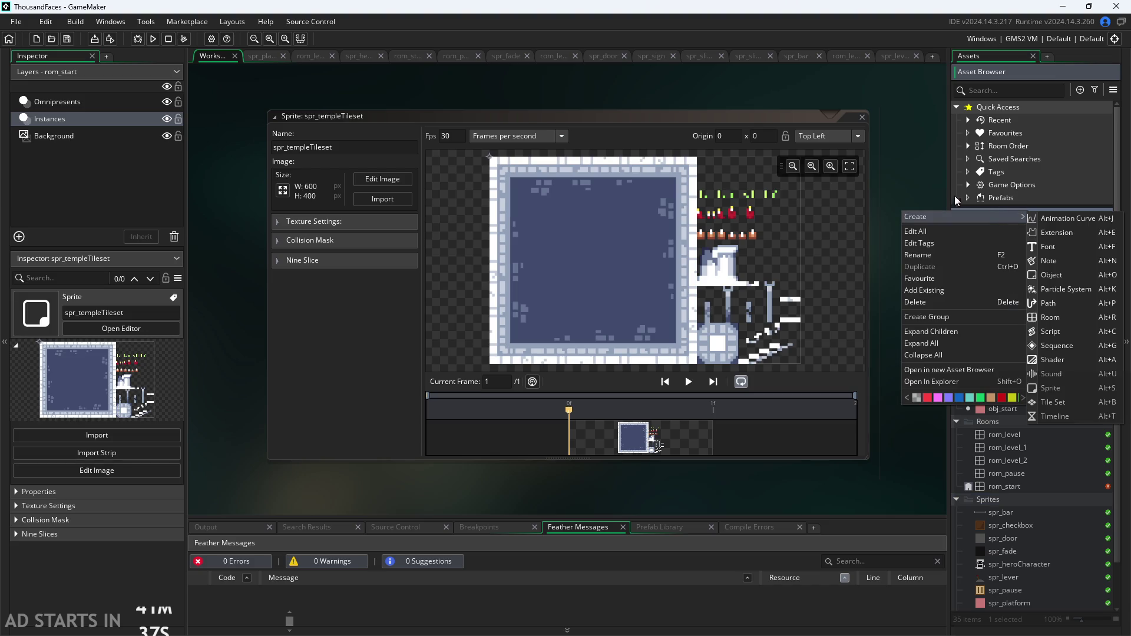
click(918, 188)
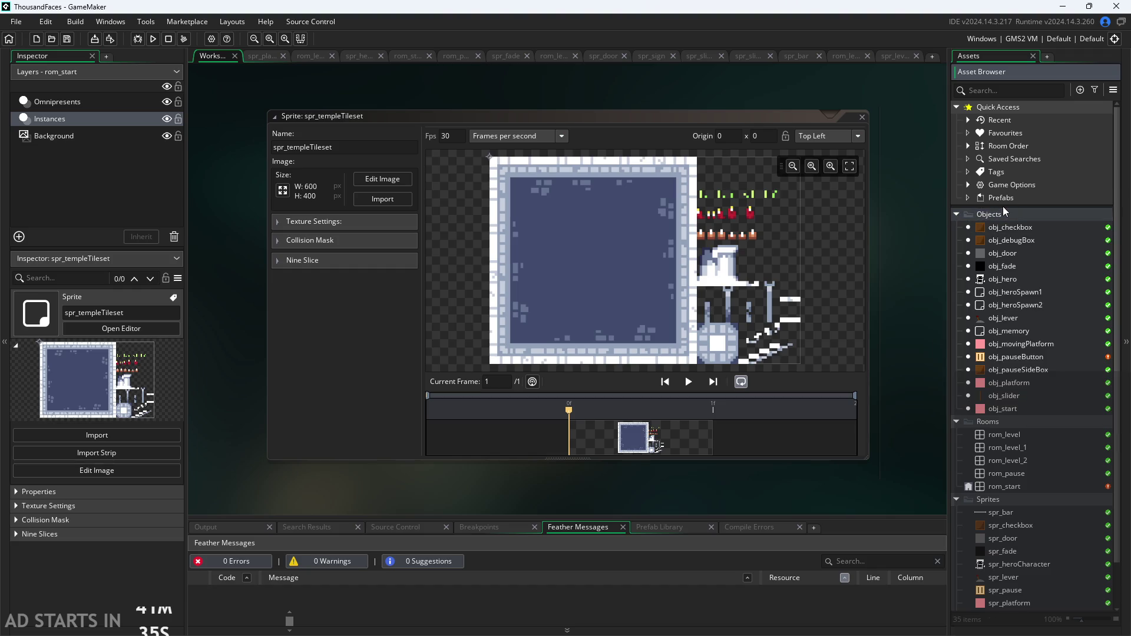
right_click(1026, 207)
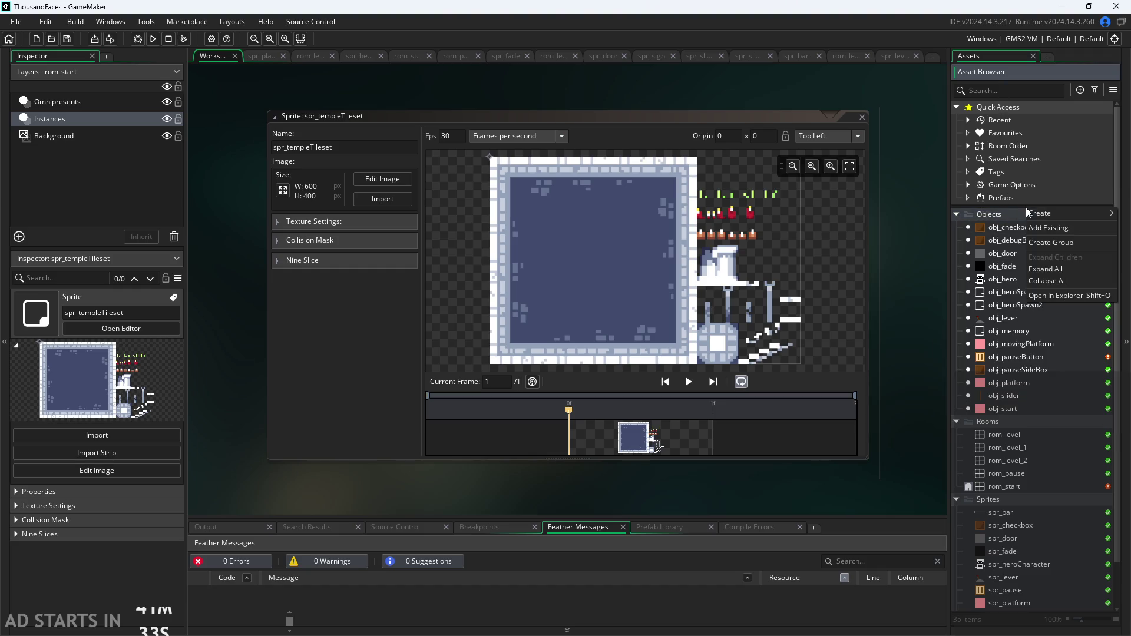
click(1052, 244)
text(Tilese)
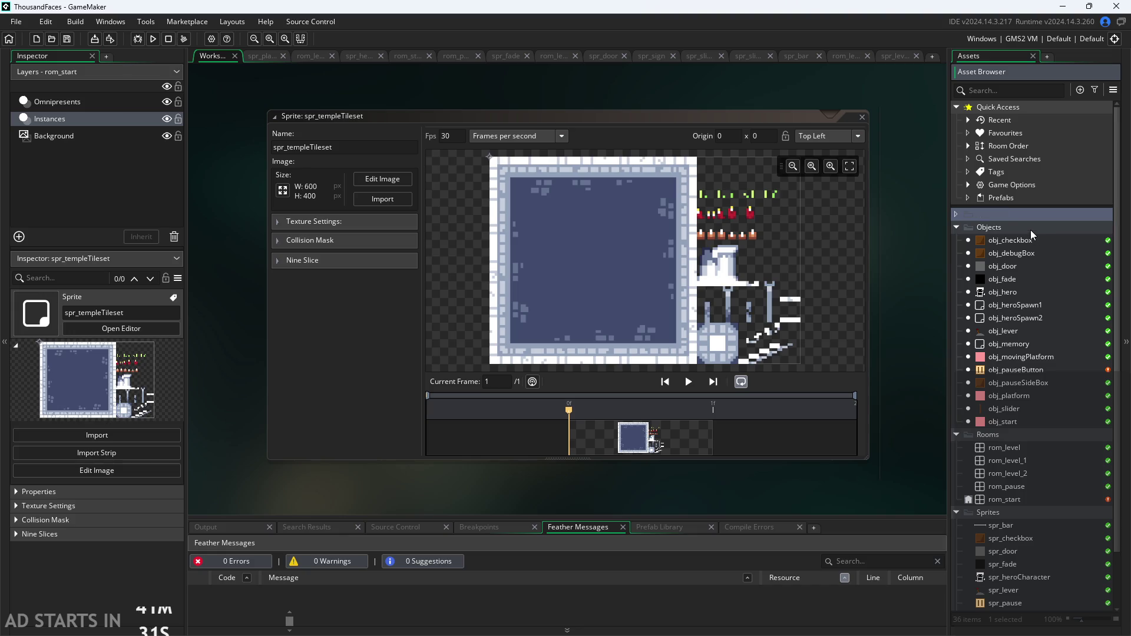
text(ts)
key(Return)
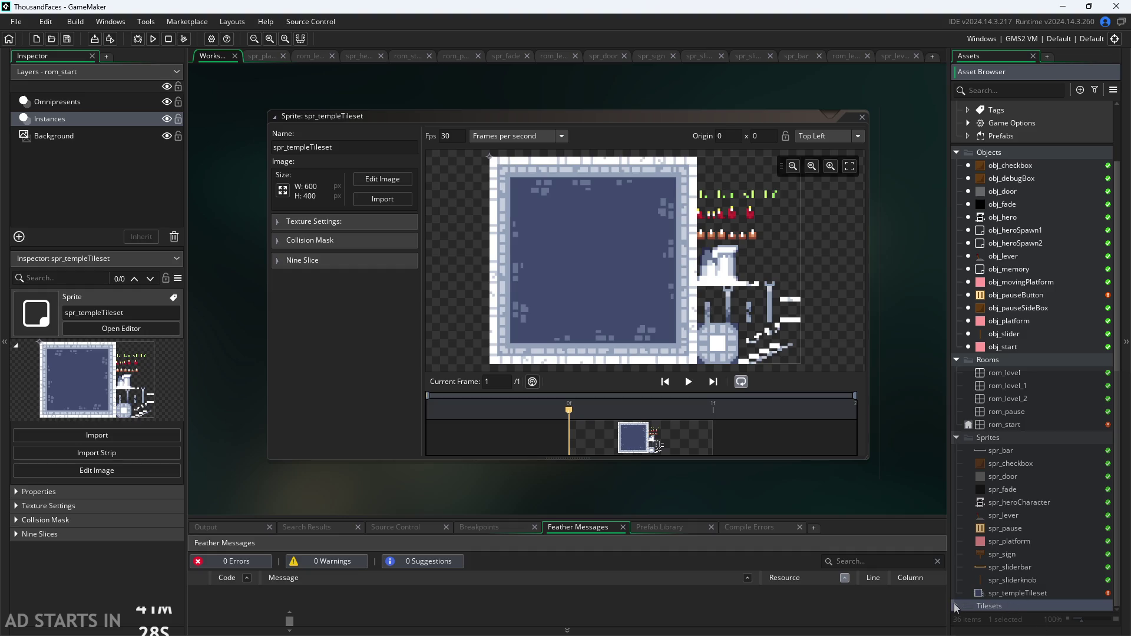
Move spr_templeTileset into Tilesets and create the new tile set TileSet1
mouse_move(1003, 593)
mouse_down()
mouse_move(1009, 609)
mouse_move(1015, 582)
mouse_up()
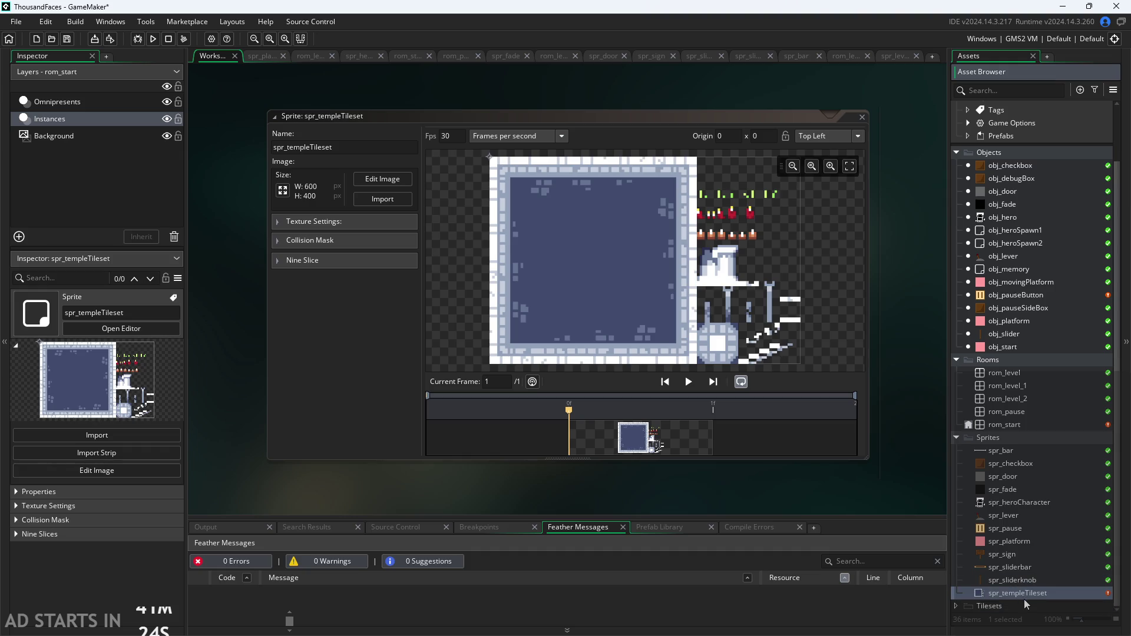
right_click(980, 609)
mouse_move(1013, 428)
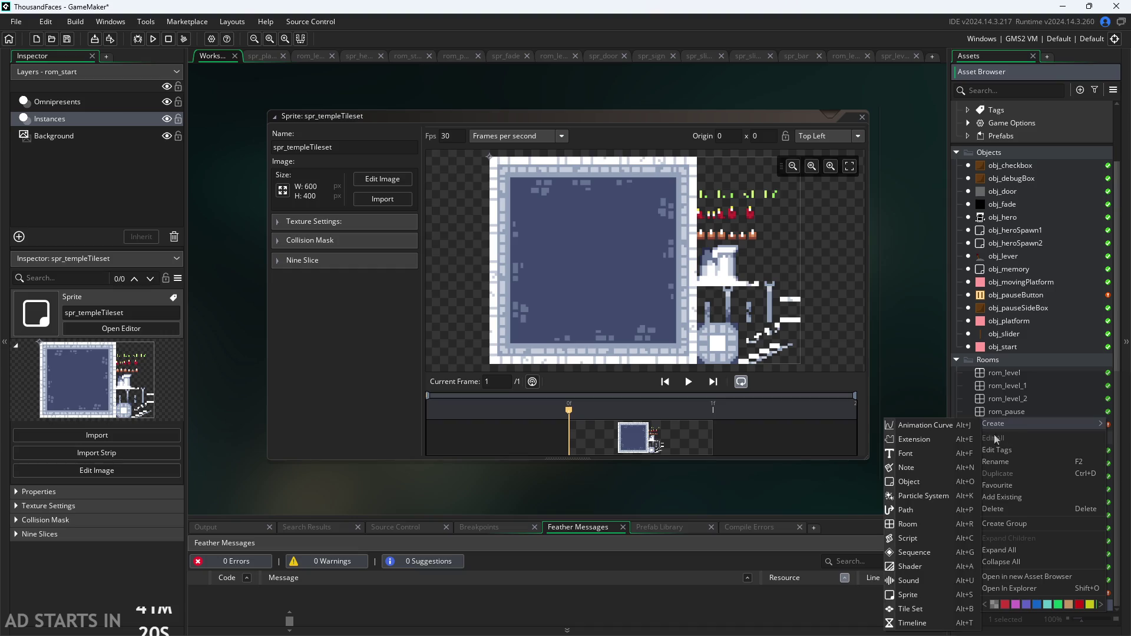
click(941, 605)
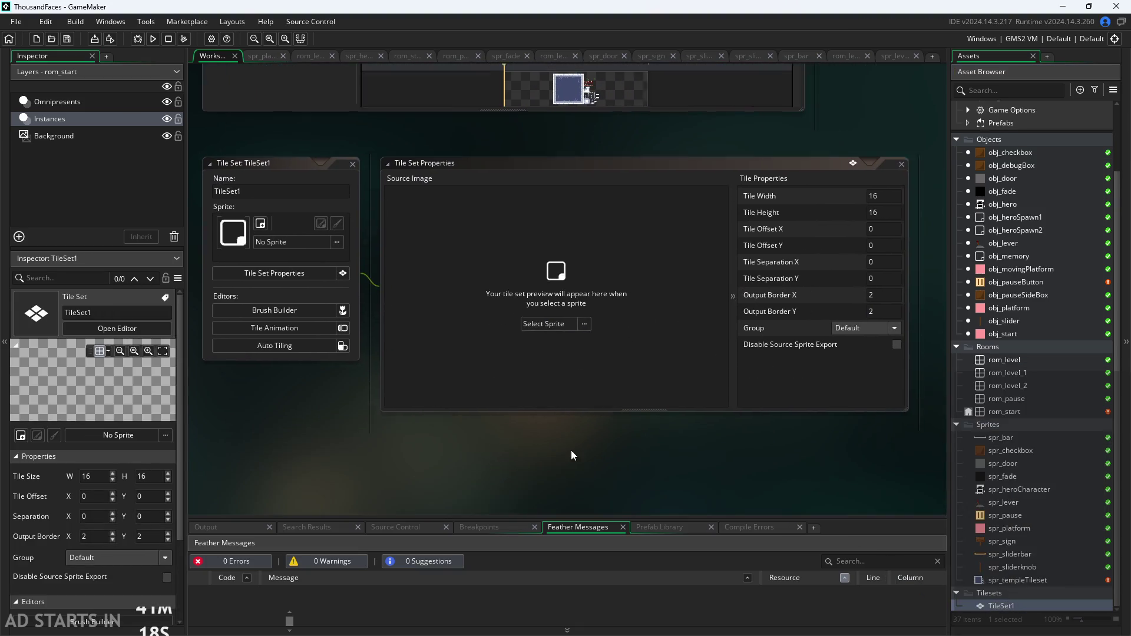
Pick spr_templeTileset from the Sprites folder for TileSet1, then close Tile Set Properties
click(529, 324)
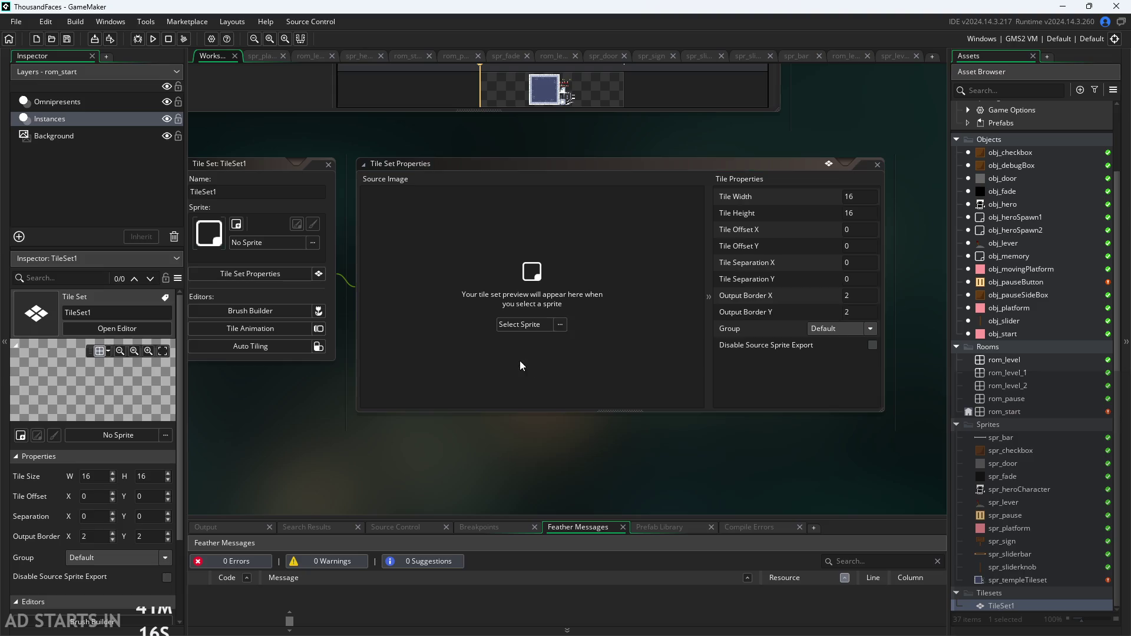
click(514, 327)
click(525, 372)
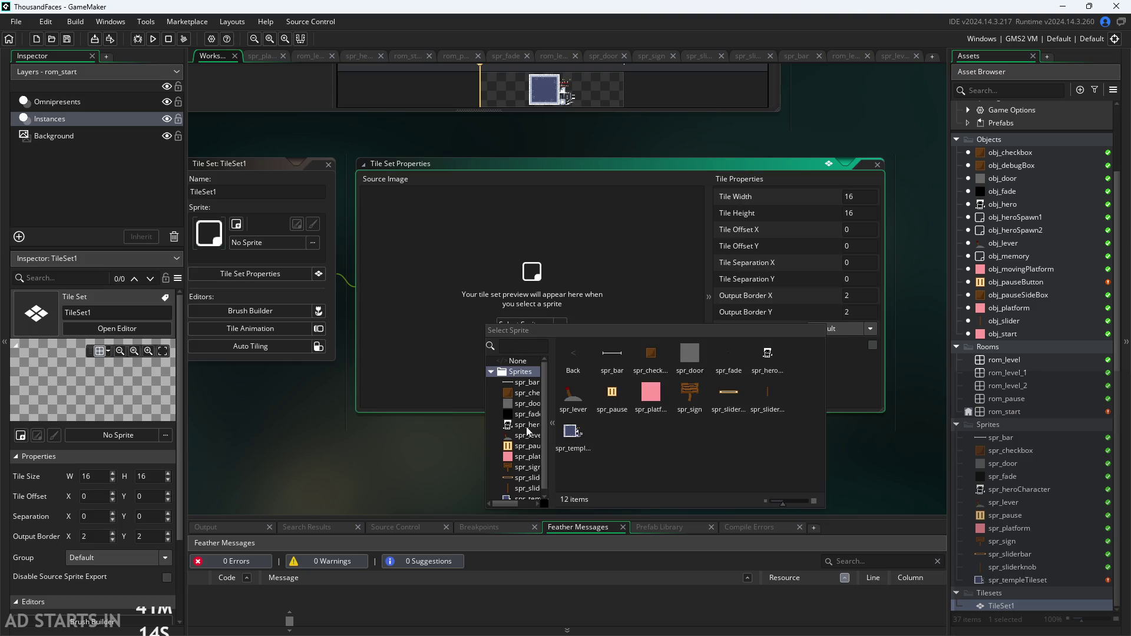
click(569, 436)
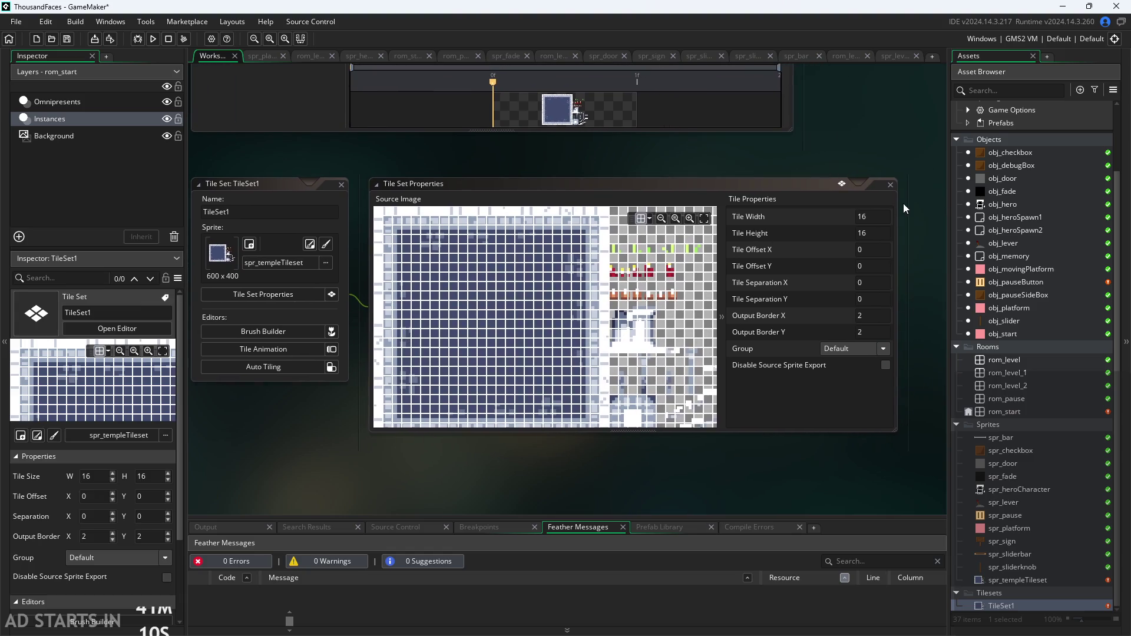
click(722, 192)
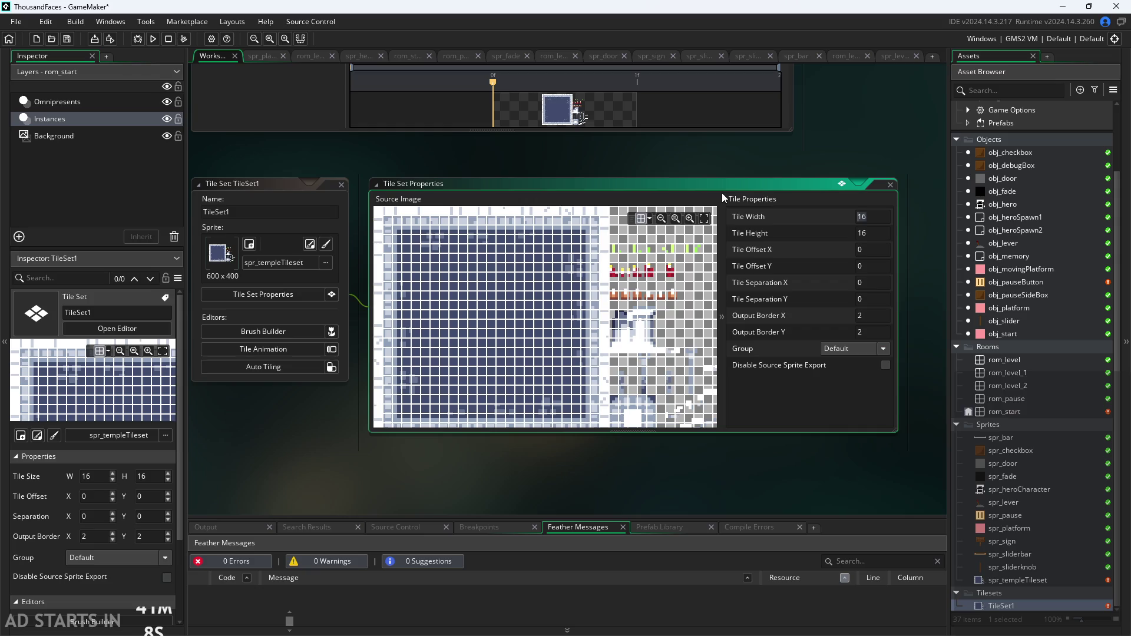
click(891, 183)
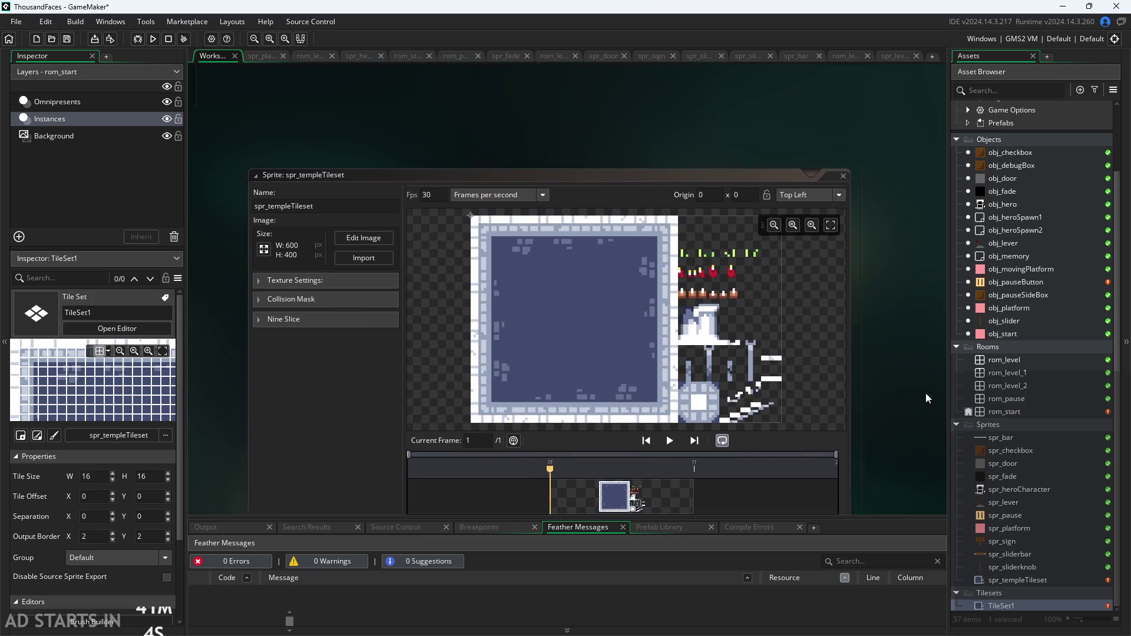
click(387, 189)
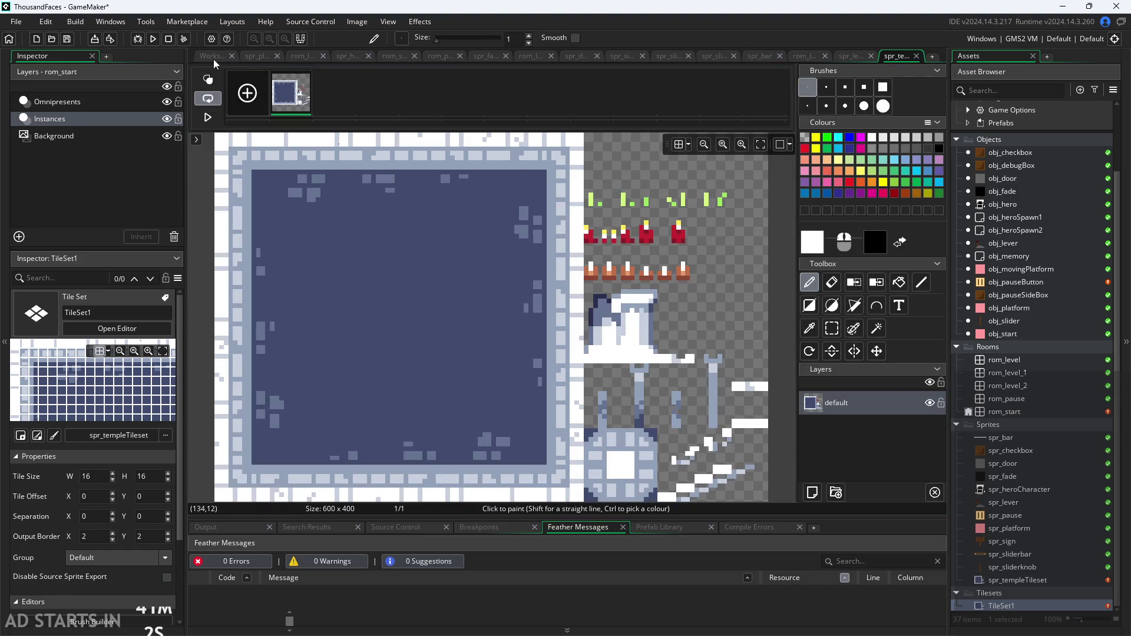
scroll(583, 254, up, 6)
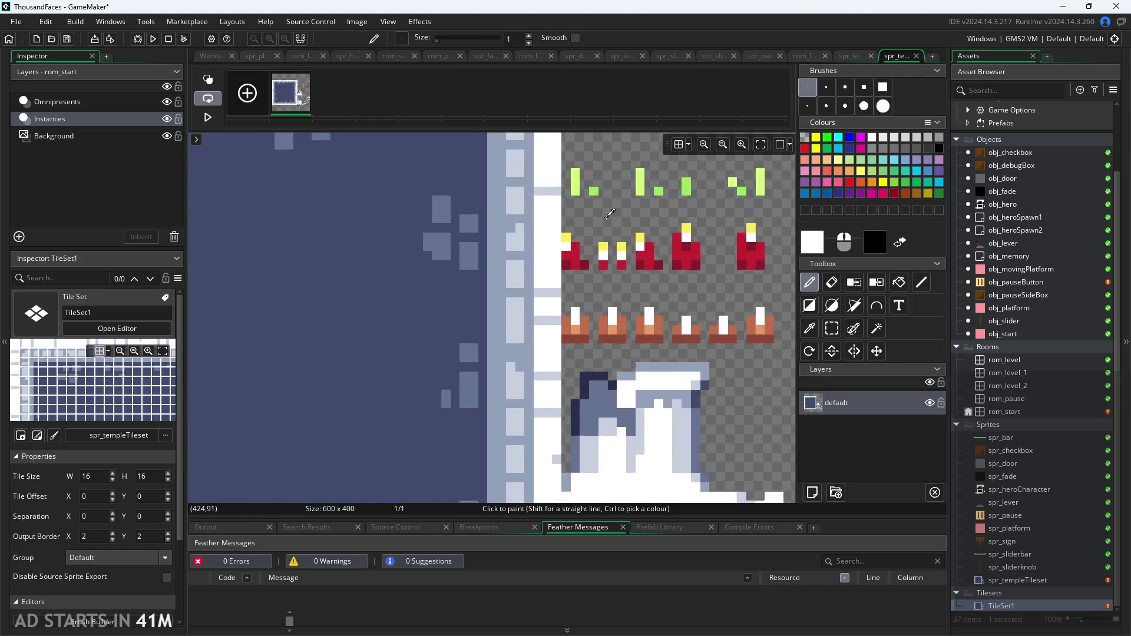
scroll(614, 333, up, 1)
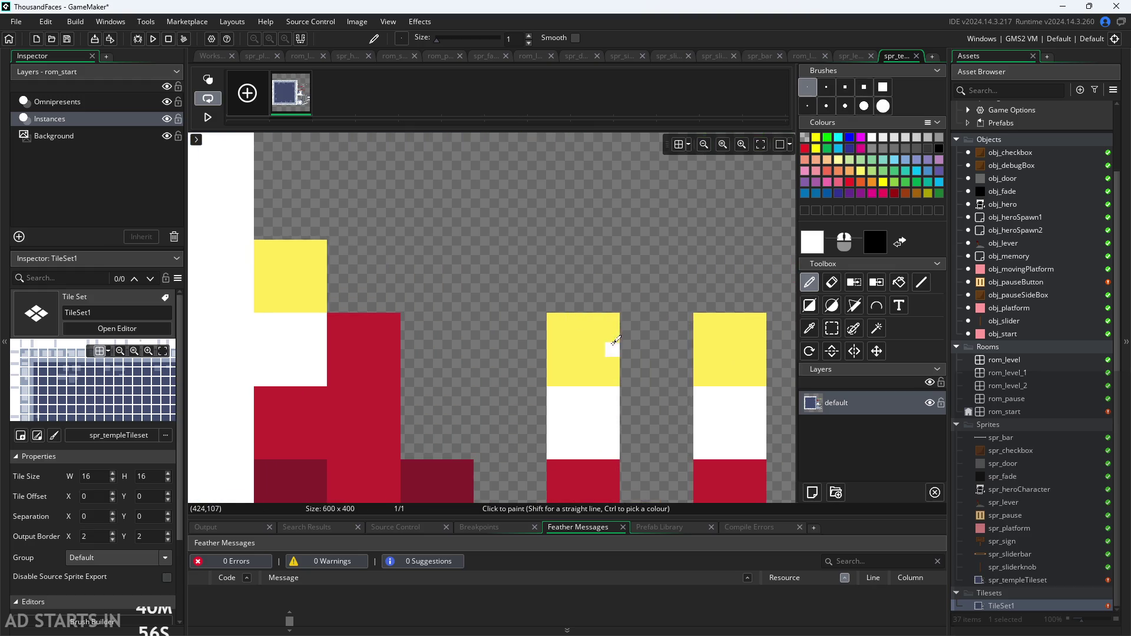
scroll(597, 249, down, 1)
click(212, 55)
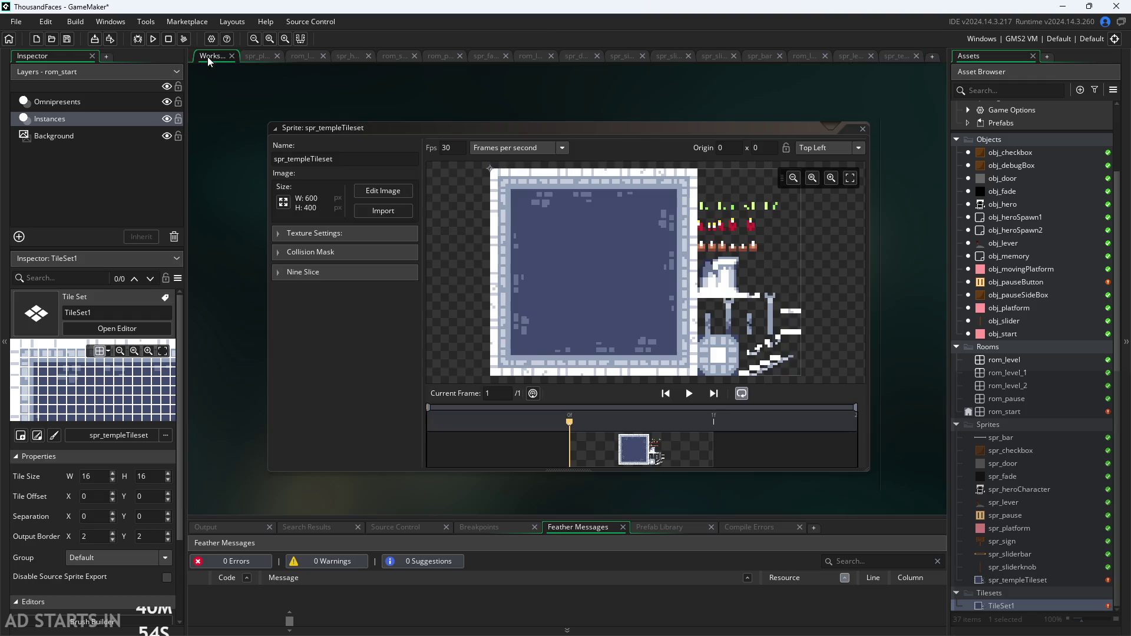
Scale spr_templeTileset to 120 x 80 via Image > Resize, accepting the tile data warning
click(283, 207)
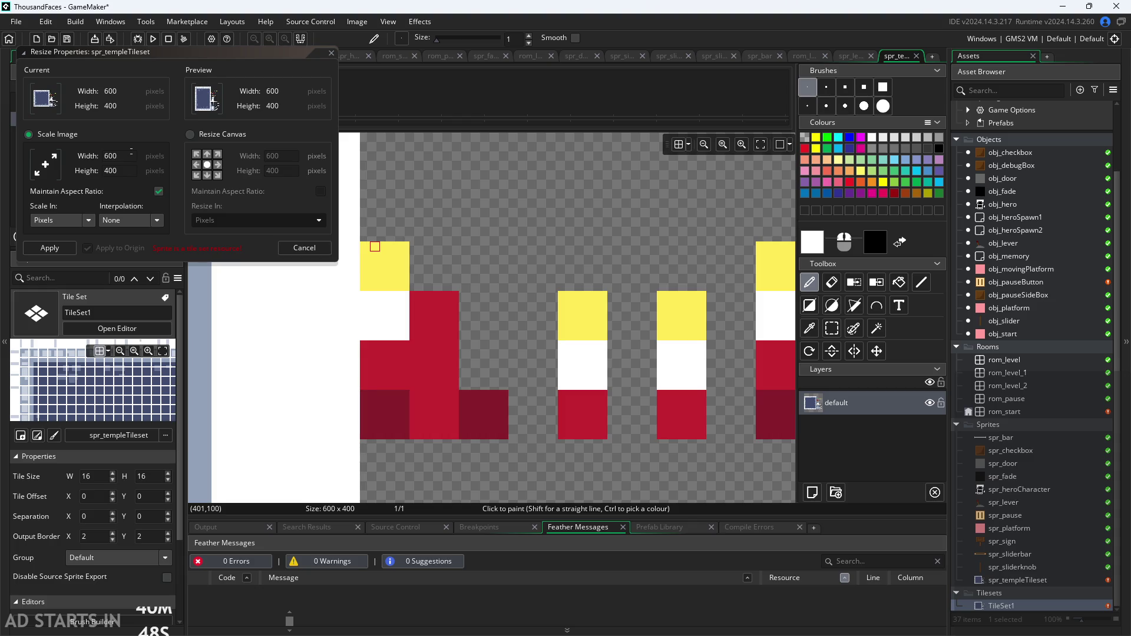
click(41, 166)
text(120)
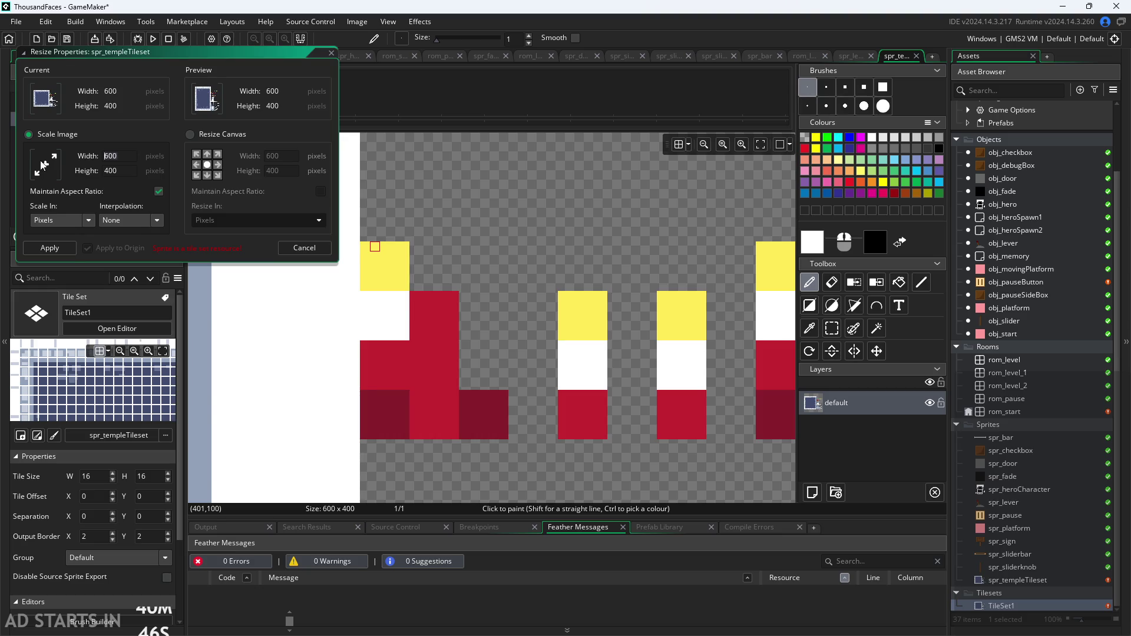
key(Return)
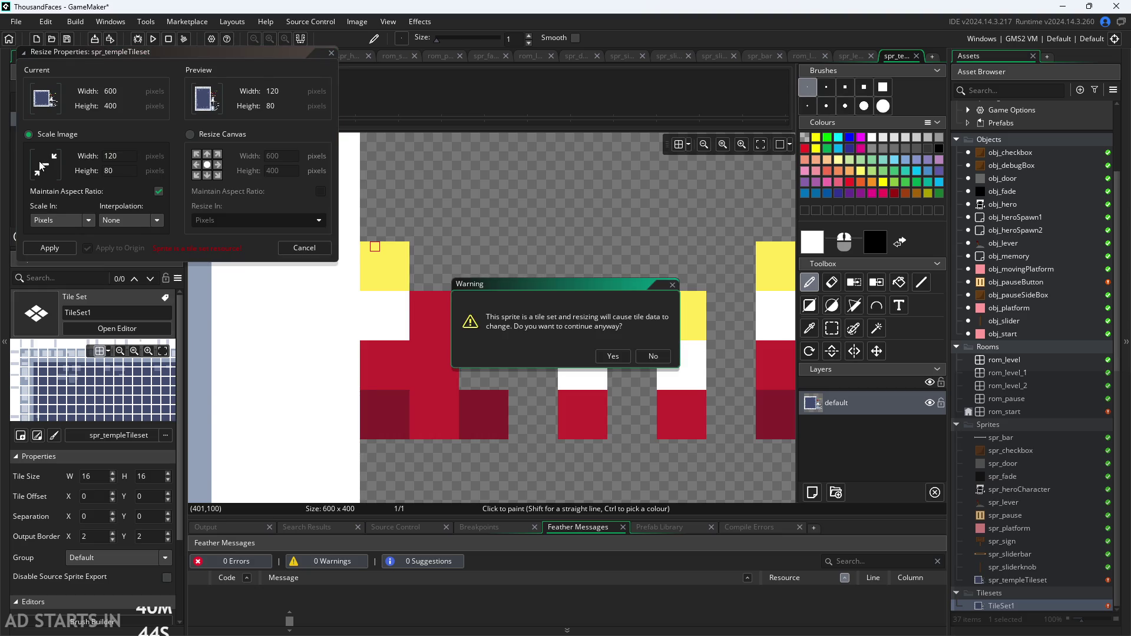
click(612, 356)
scroll(646, 309, up, 3)
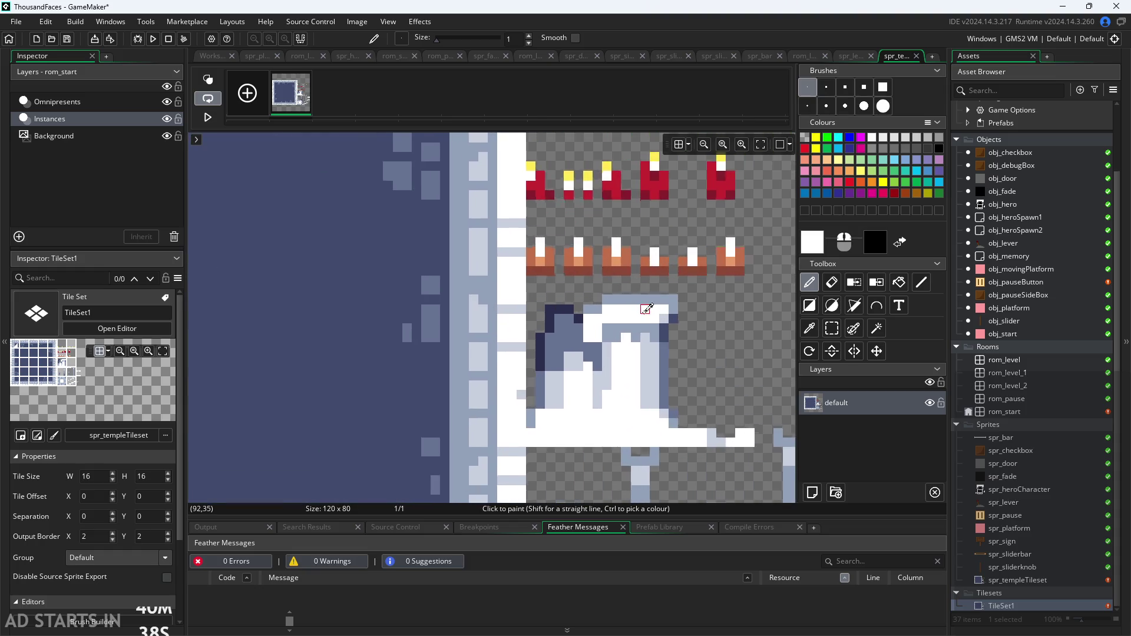
scroll(648, 306, down, 5)
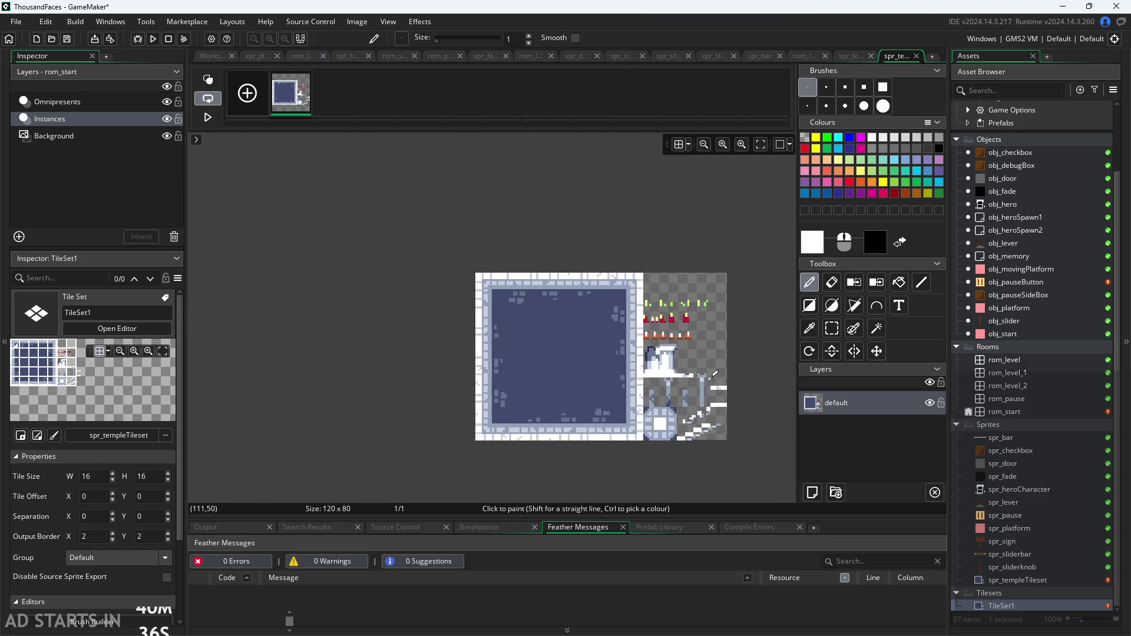
scroll(713, 375, up, 4)
scroll(412, 267, down, 3)
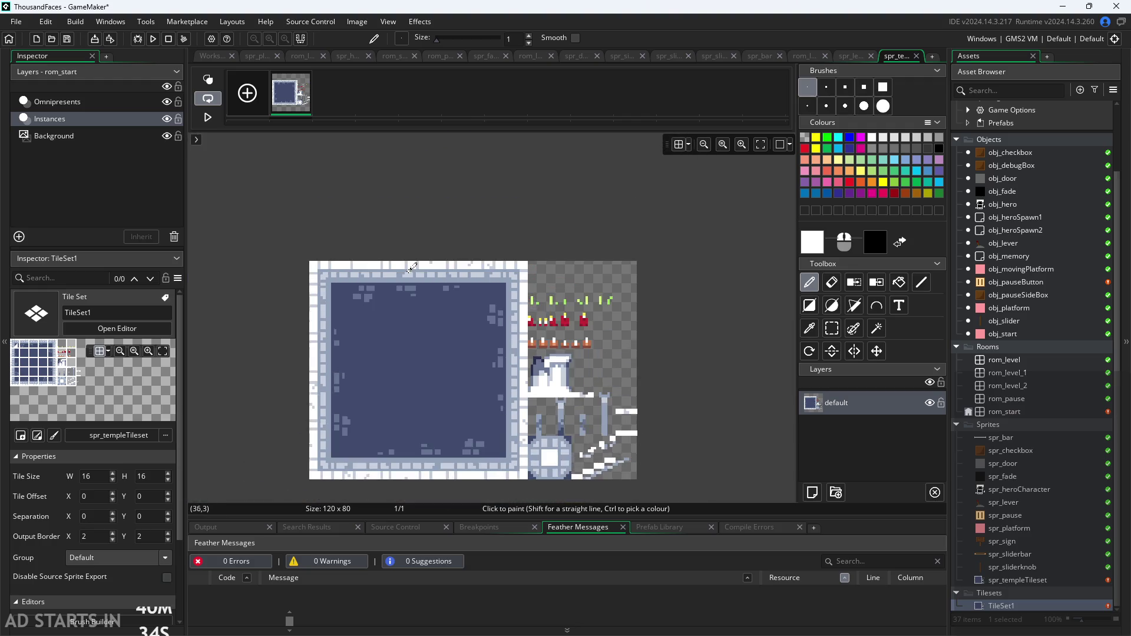
scroll(454, 353, up, 4)
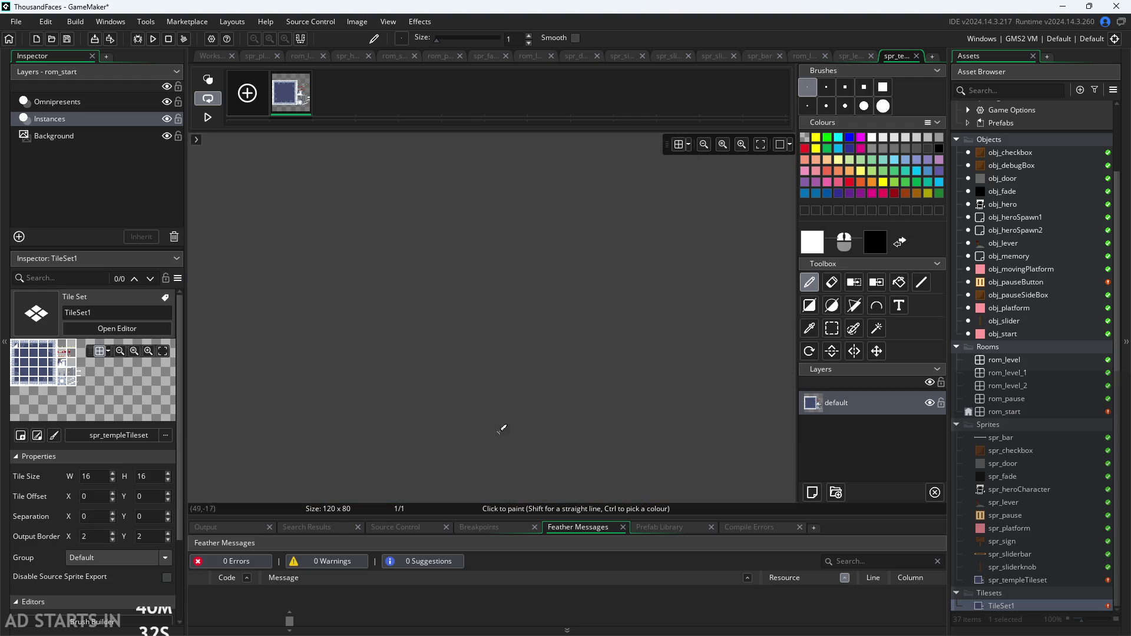
scroll(501, 429, down, 3)
scroll(518, 316, up, 3)
scroll(520, 310, down, 2)
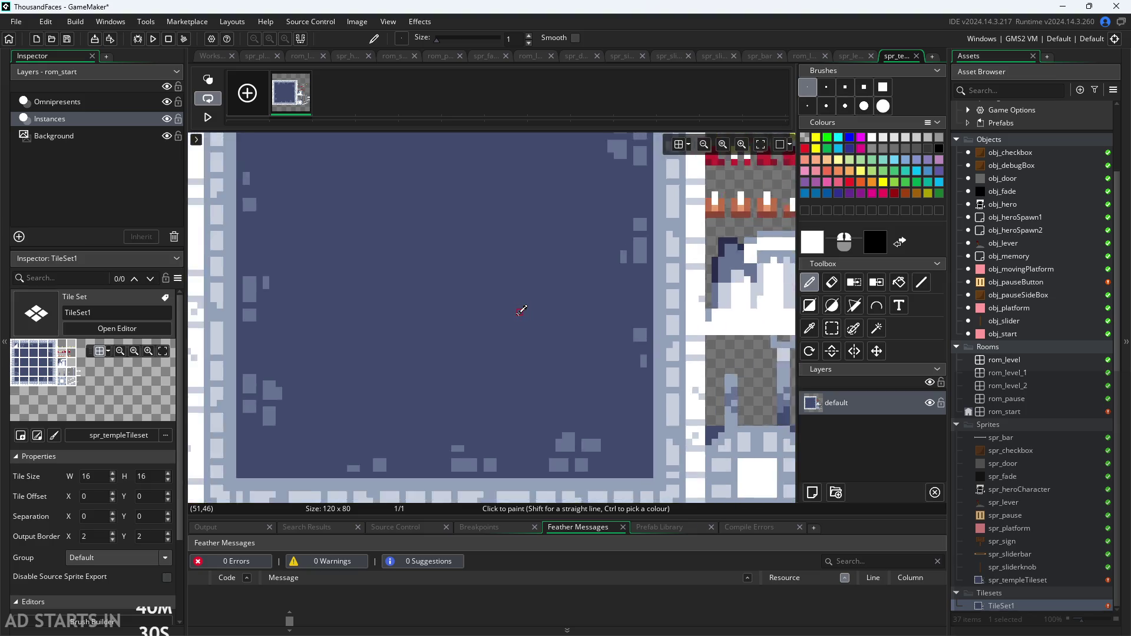
scroll(521, 310, down, 3)
click(216, 58)
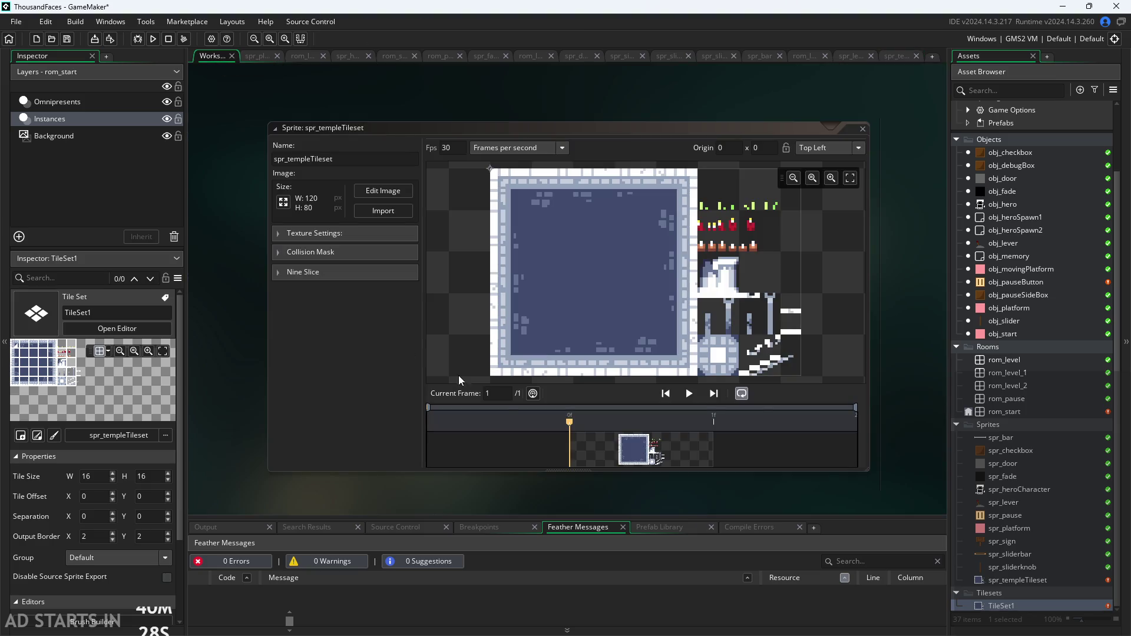
Open TileSet1 and its Tile Set Properties, showing the 120 x 80 sprite with 16 x 16 tiles
double_click(1034, 604)
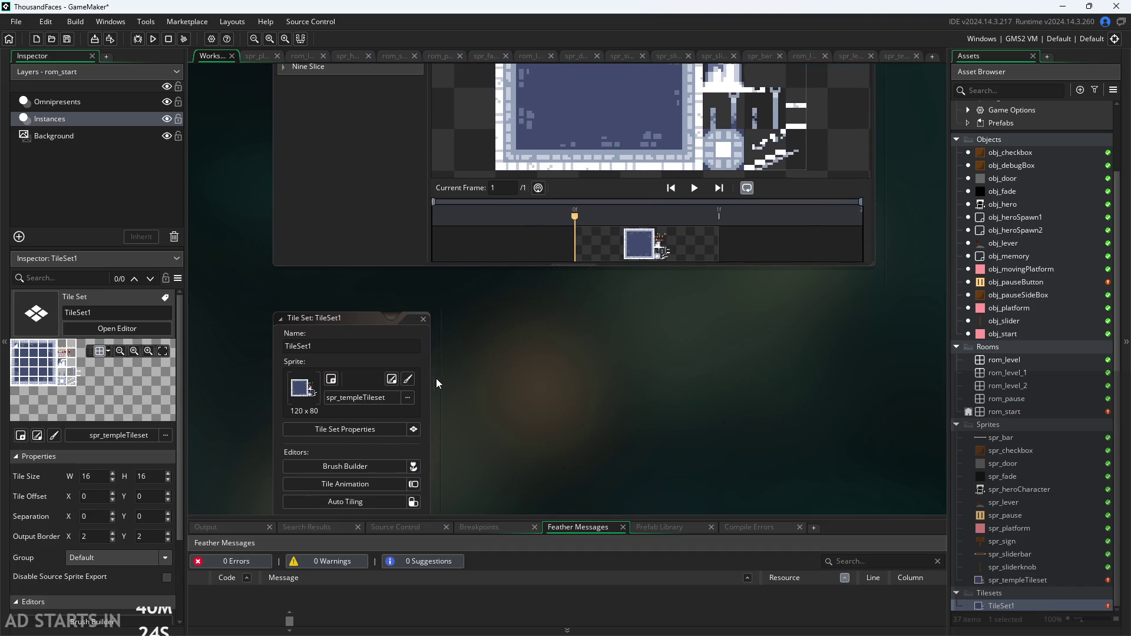
mouse_move(468, 349)
mouse_down()
mouse_move(531, 246)
mouse_move(476, 451)
mouse_move(479, 478)
mouse_move(582, 276)
mouse_up()
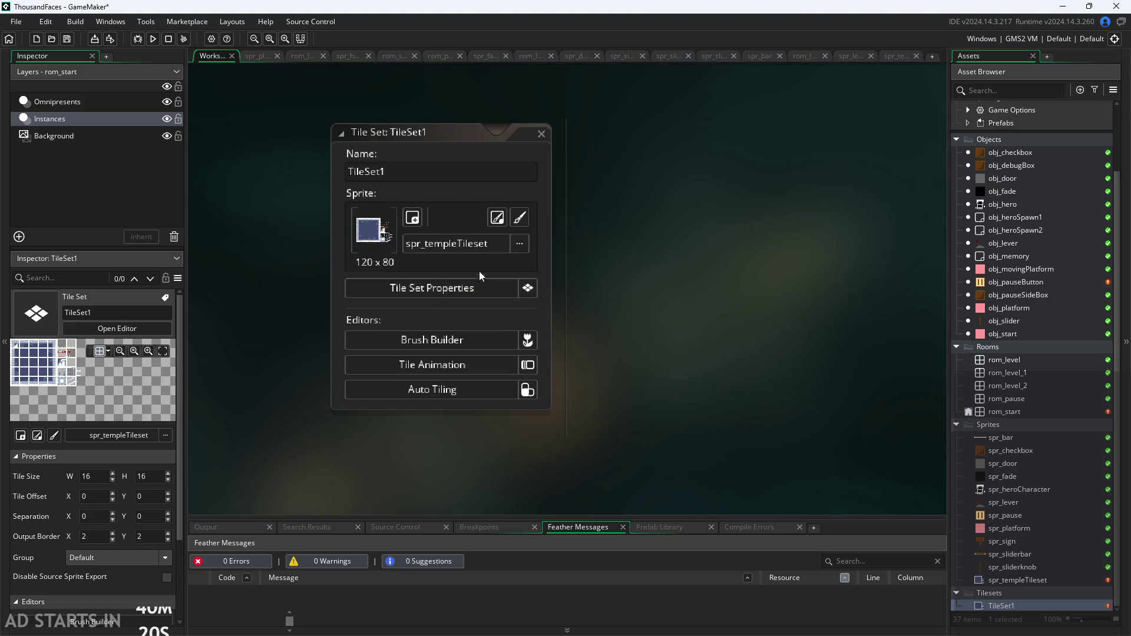
click(481, 288)
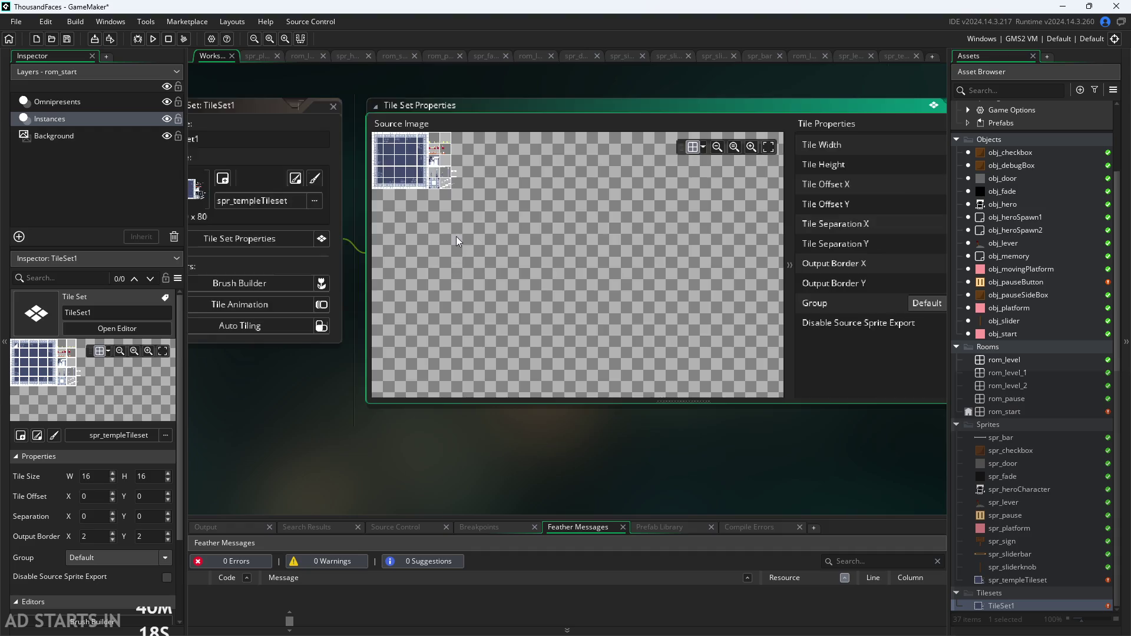
scroll(455, 245, down, 2)
scroll(684, 426, up, 3)
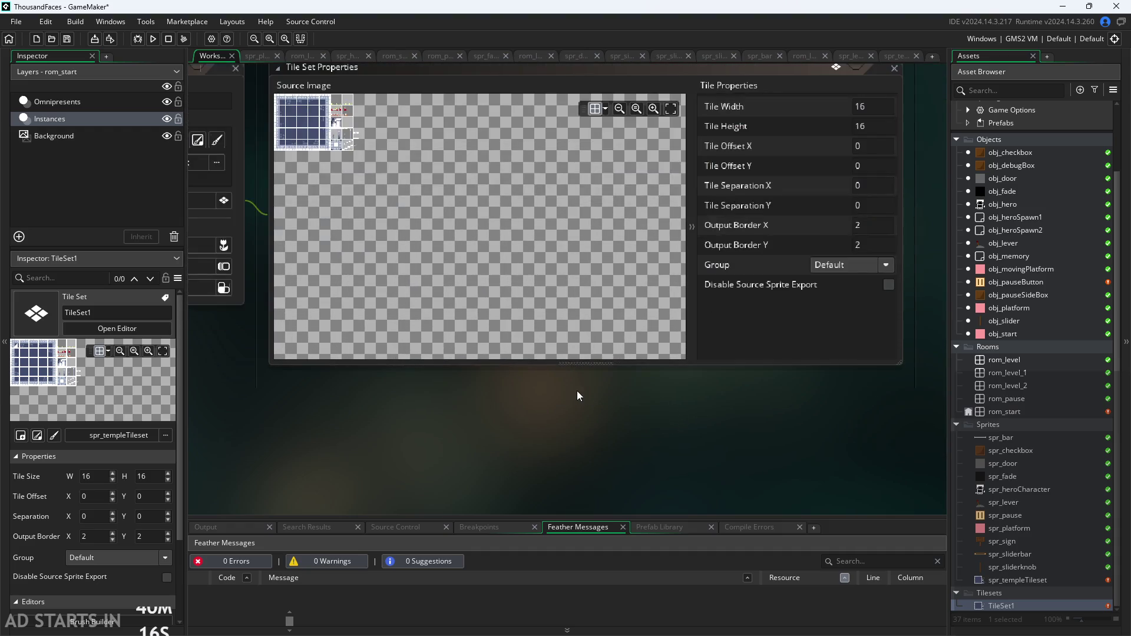
scroll(663, 483, down, 2)
scroll(640, 433, up, 1)
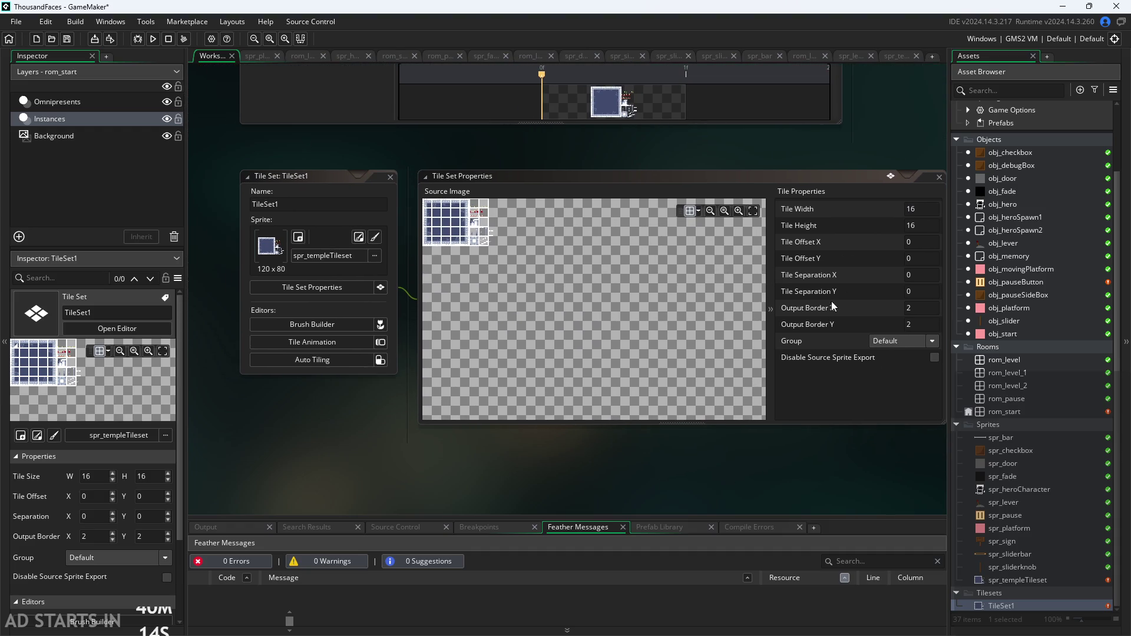
Set TileSet1's tile width and tile height to 10 by 10
double_click(928, 211)
text(10)
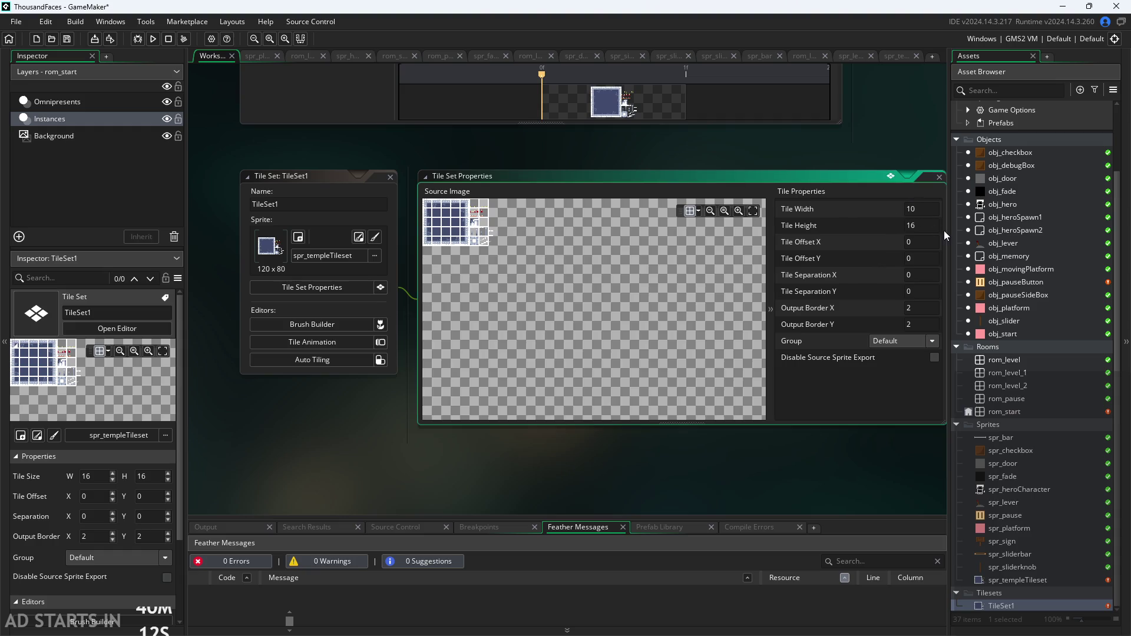
key(Tab)
text(10)
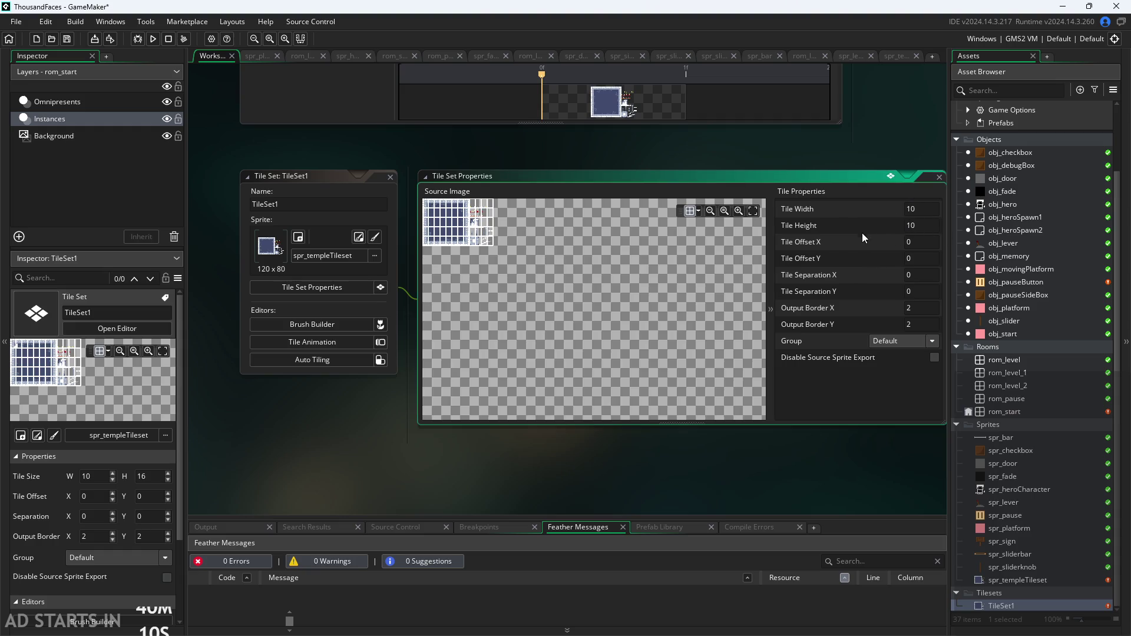
key(Return)
Zoom and pan the Source Image preview to inspect the 10x10 grid over the temple art
scroll(476, 257, up, 3)
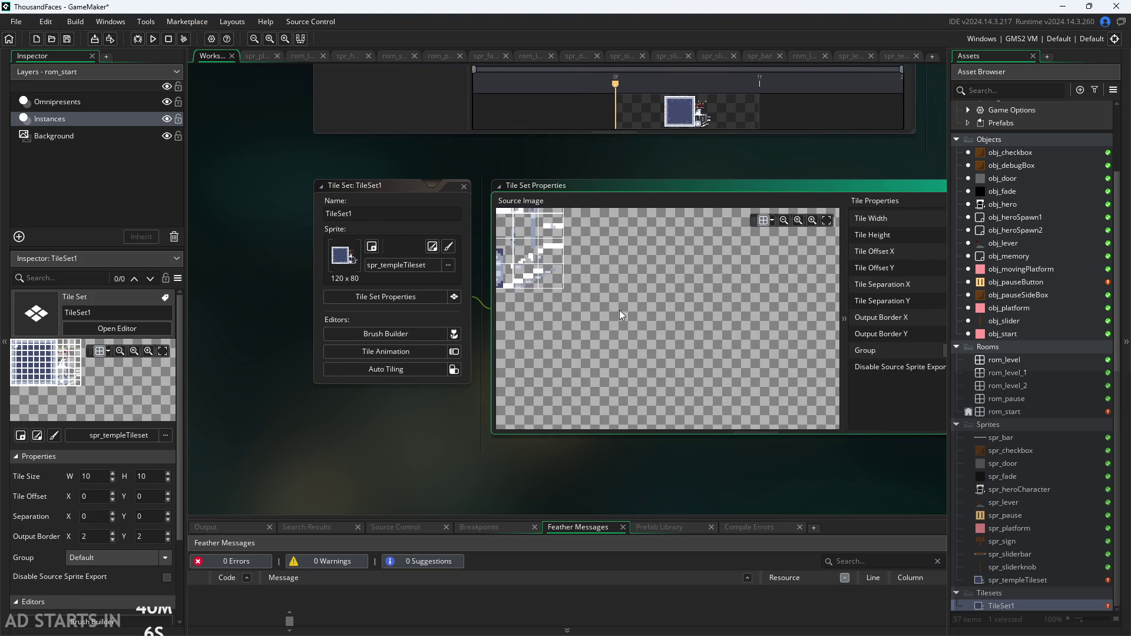
scroll(538, 324, up, 5)
scroll(601, 312, up, 2)
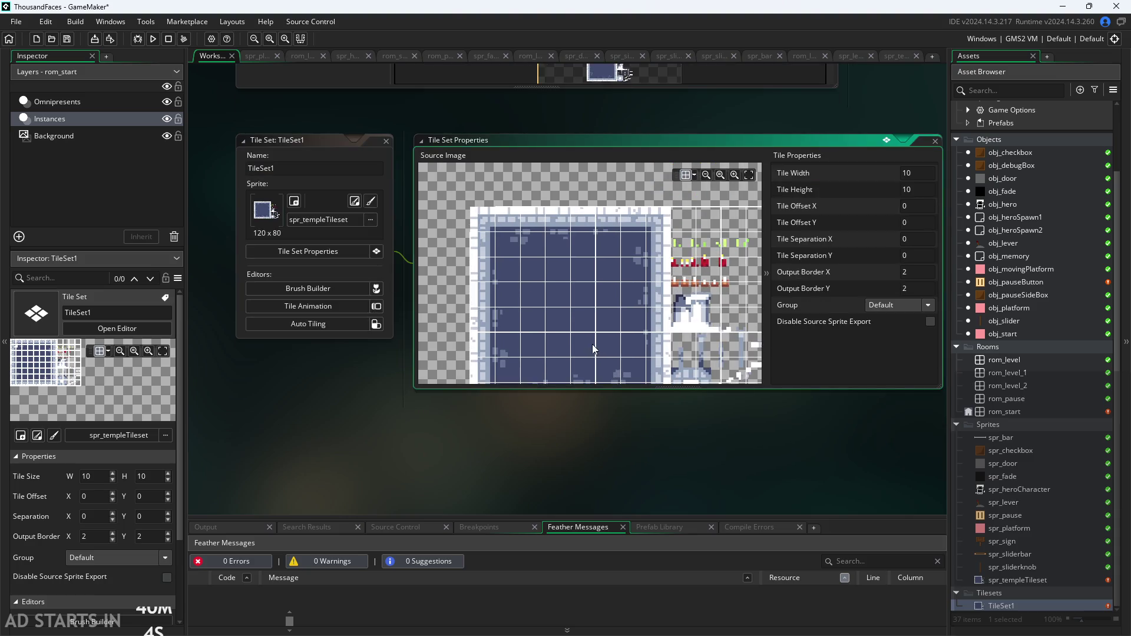
scroll(507, 236, up, 3)
scroll(521, 229, down, 3)
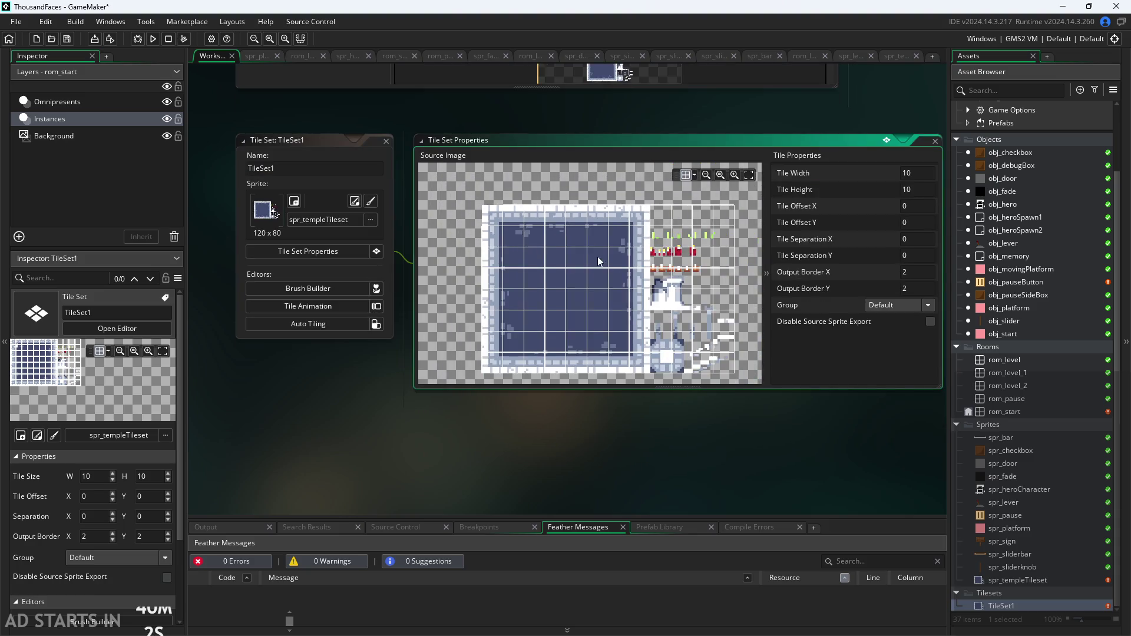
scroll(614, 183, up, 4)
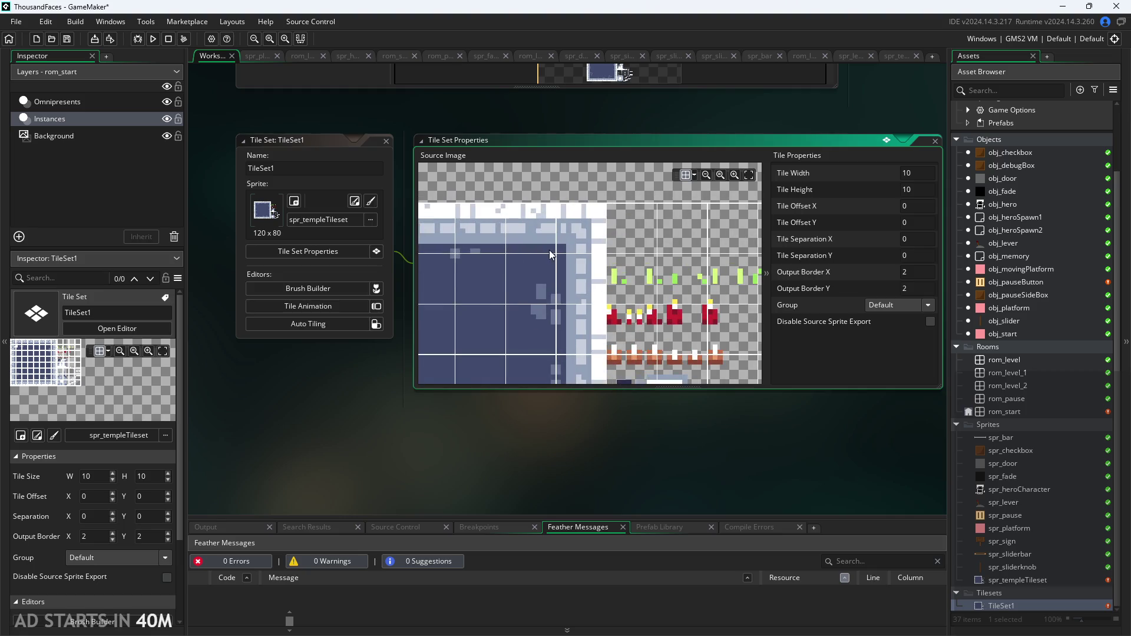
scroll(606, 262, up, 2)
scroll(568, 313, up, 1)
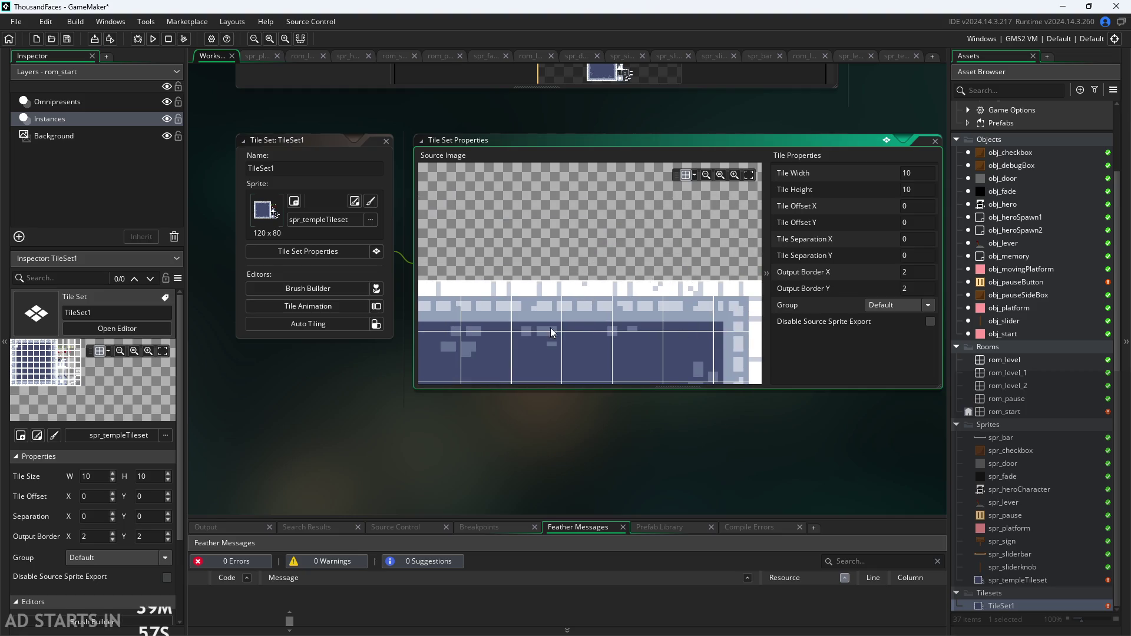
scroll(551, 328, left, 1)
scroll(624, 225, down, 2)
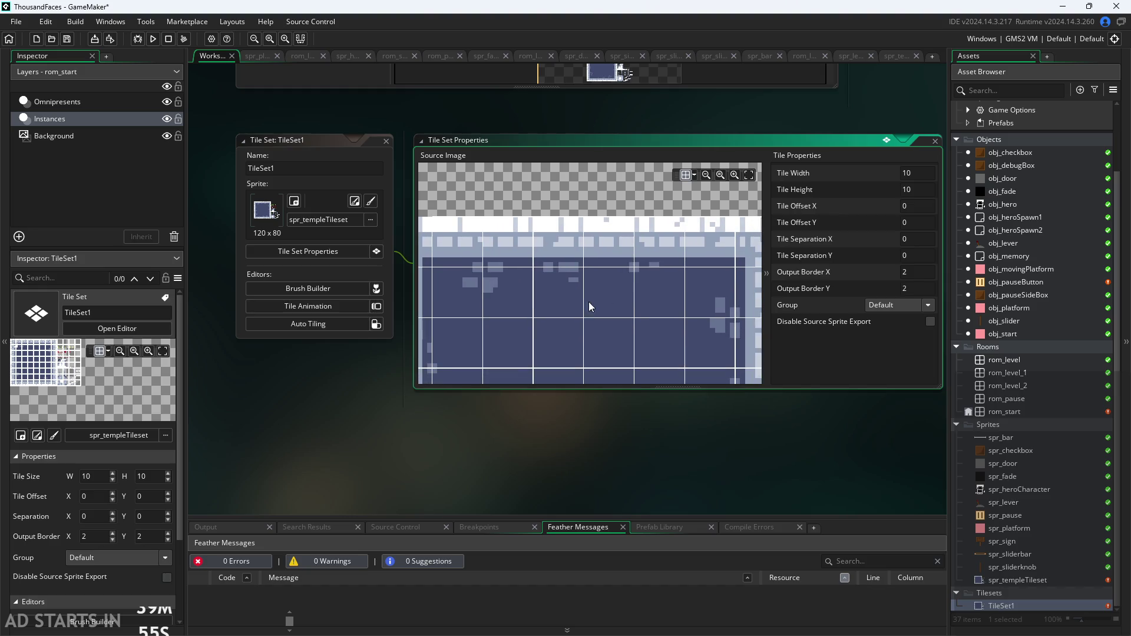
drag(588, 301, 641, 251)
scroll(635, 253, down, 1)
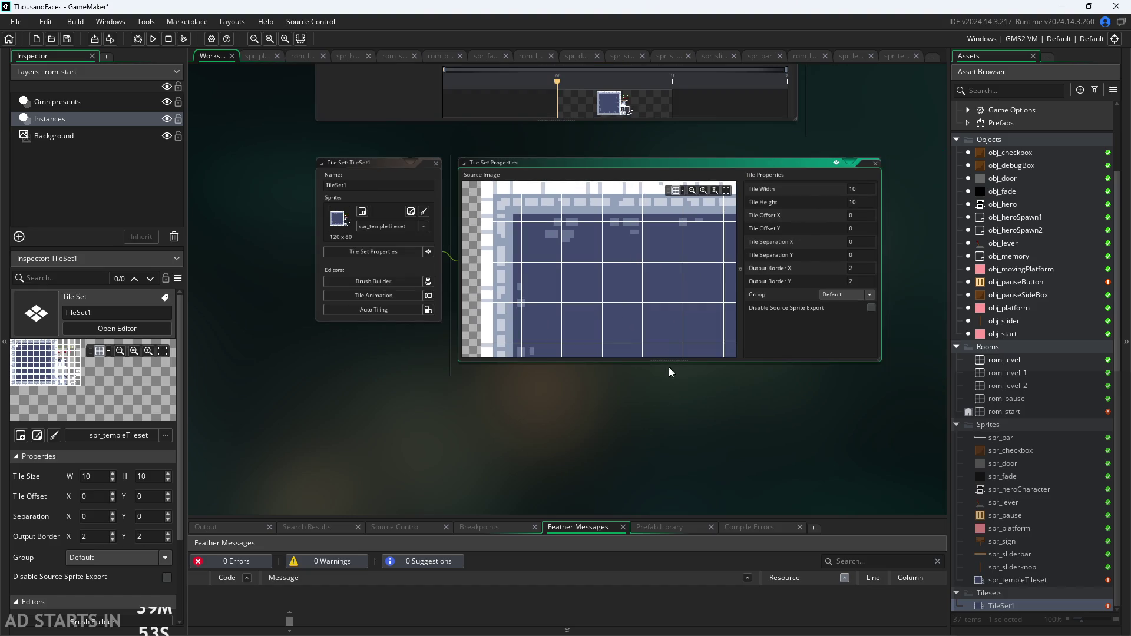
scroll(669, 356, up, 1)
scroll(723, 409, up, 1)
scroll(637, 360, up, 1)
scroll(592, 317, down, 2)
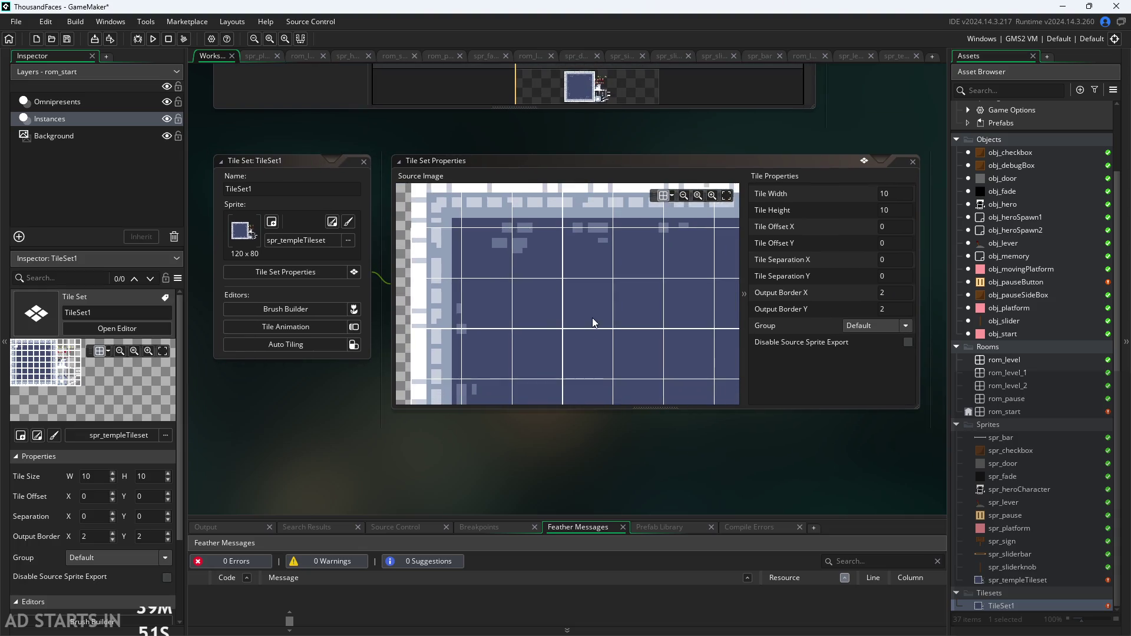
scroll(512, 302, down, 2)
scroll(512, 303, down, 2)
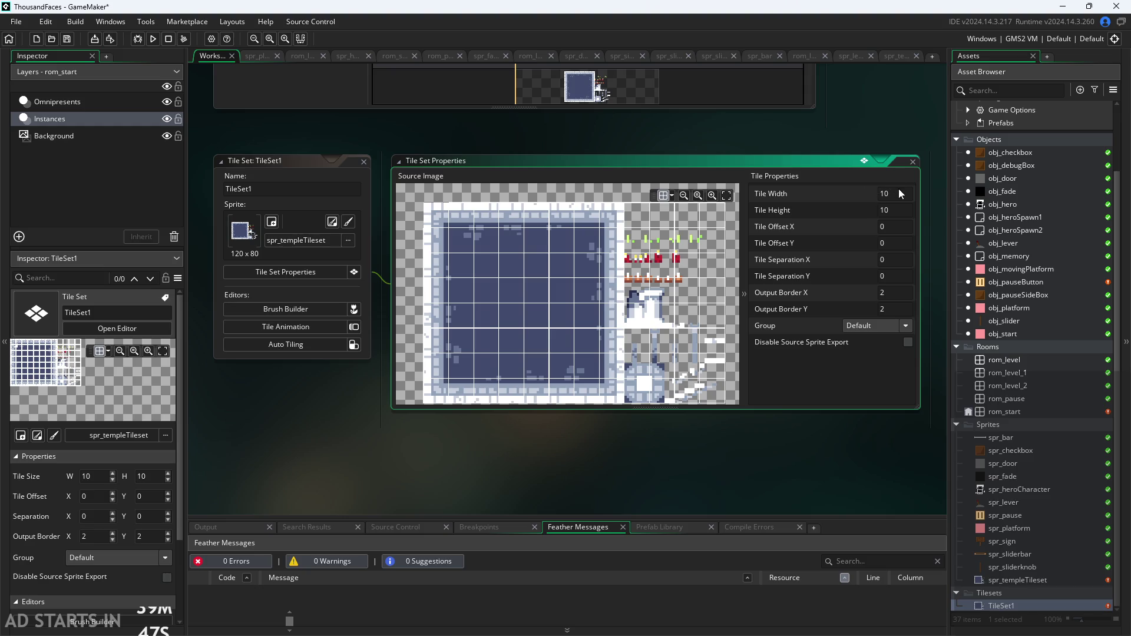
Change TileSet1's tile width and tile height to 20 by 20
text(20)
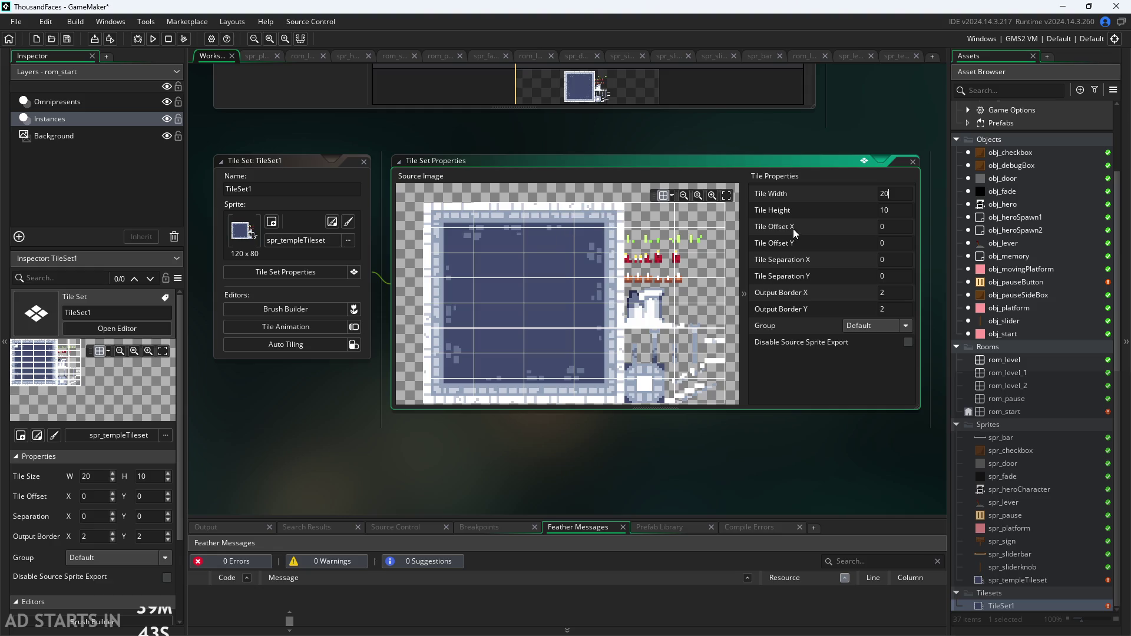
scroll(629, 241, up, 4)
scroll(633, 259, down, 5)
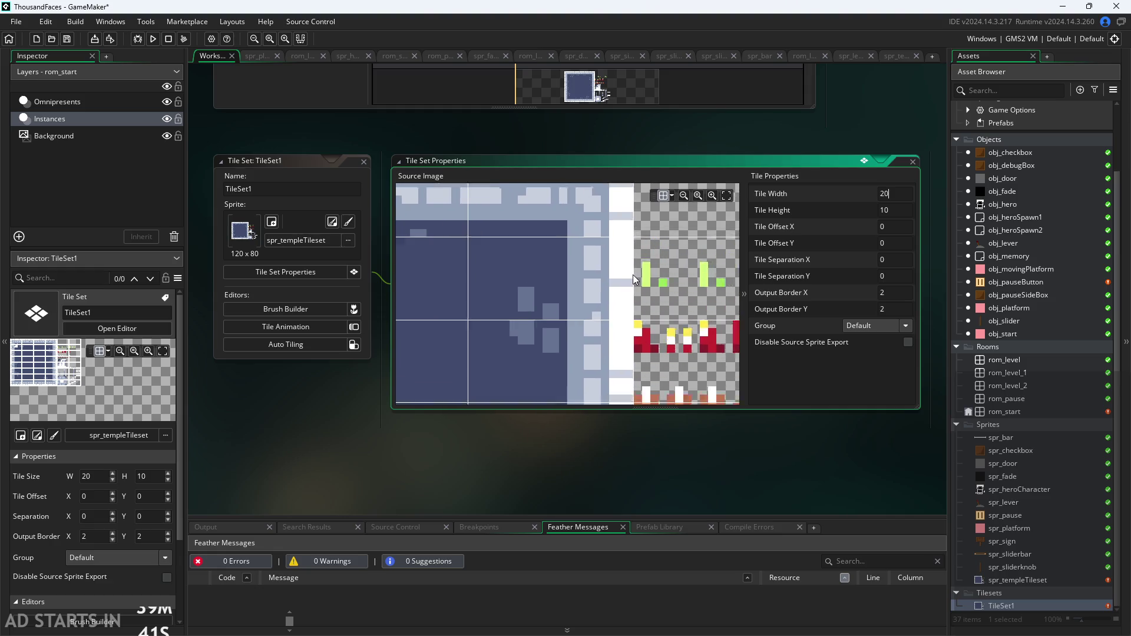
click(807, 212)
text(20)
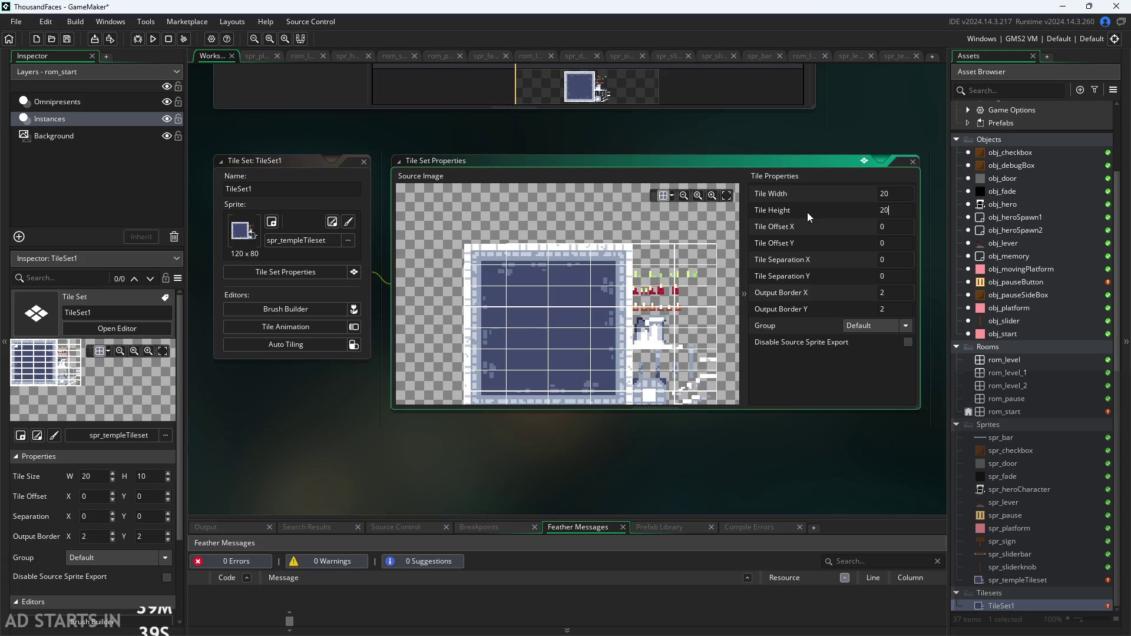
key(Return)
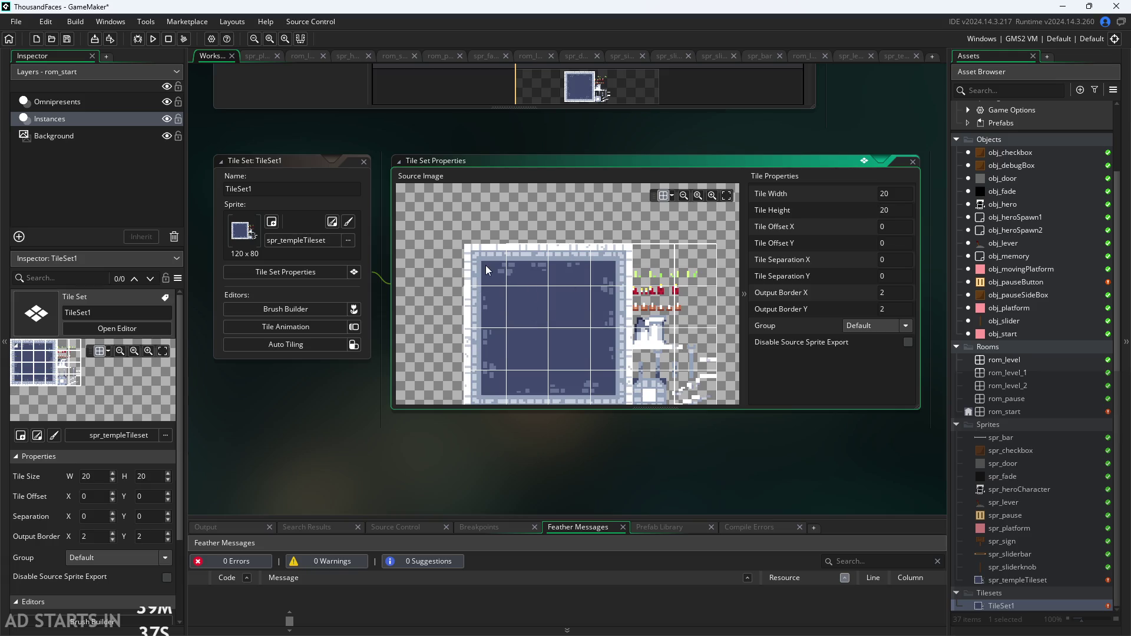
Zoom and pan the Source Image preview to check the 20x20 grid against the lower decoration tiles
scroll(533, 265, up, 2)
scroll(535, 266, up, 2)
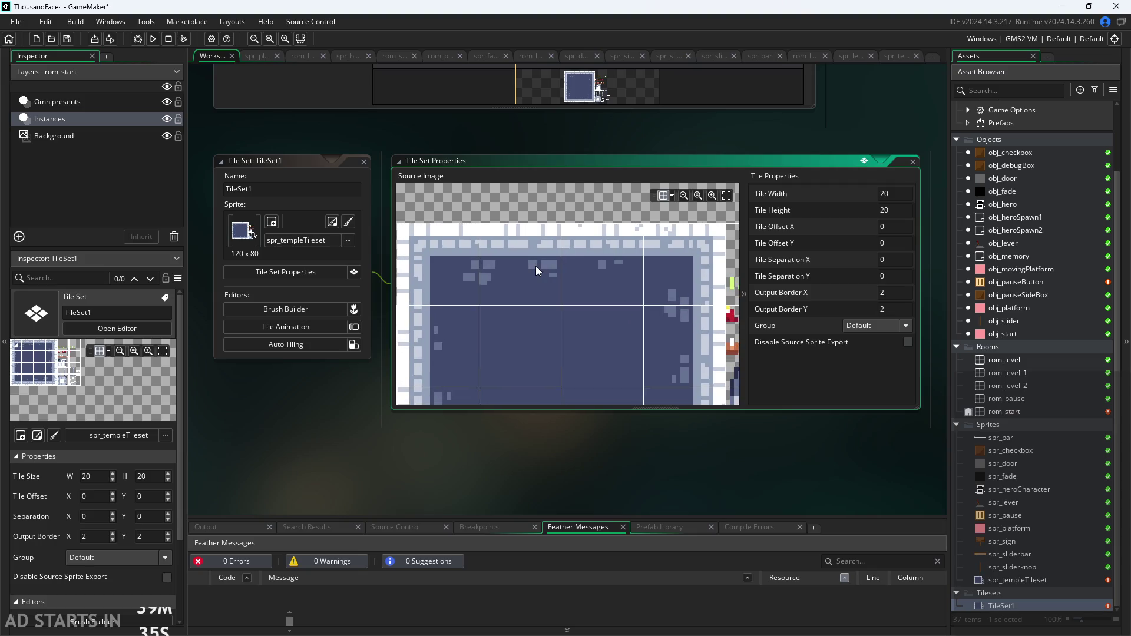
scroll(461, 292, up, 3)
scroll(496, 274, up, 2)
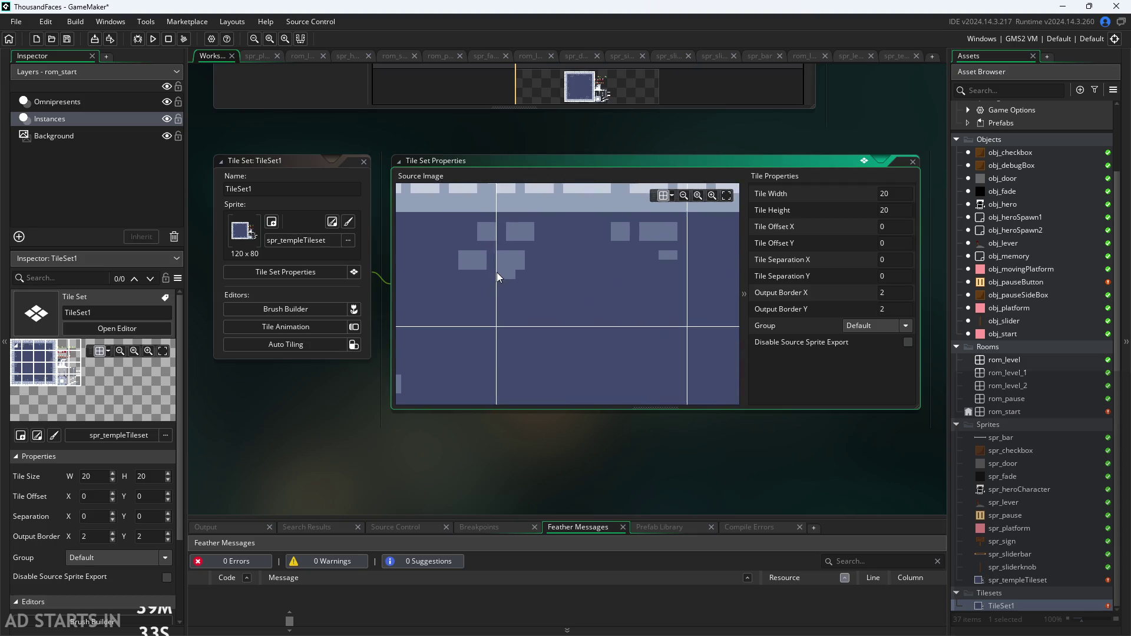
scroll(616, 282, up, 1)
scroll(567, 330, down, 2)
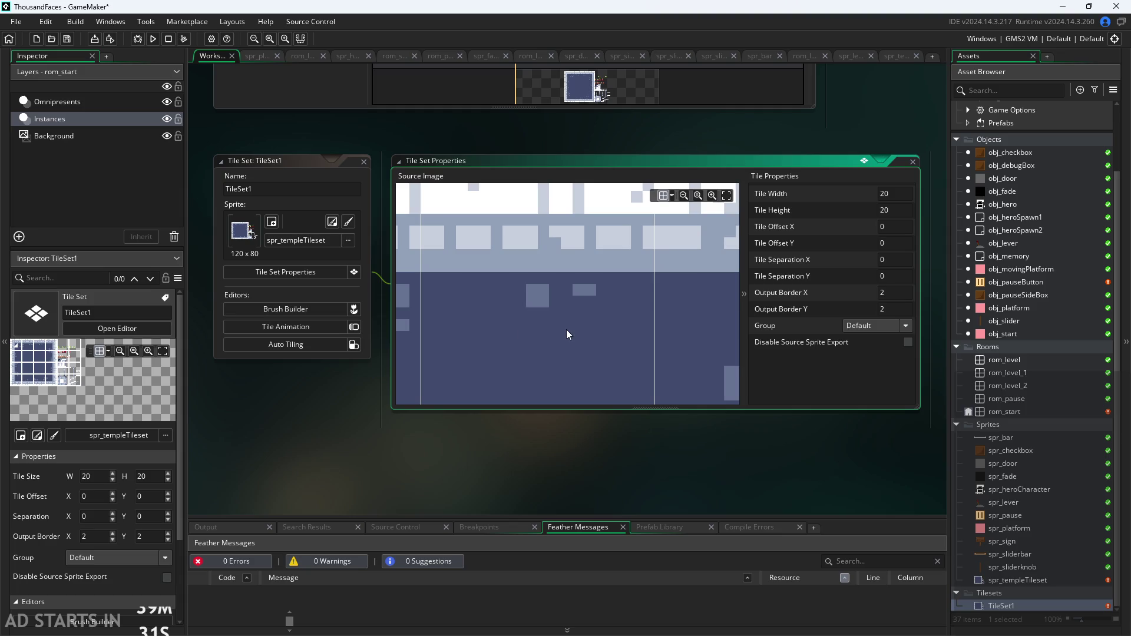
scroll(584, 308, up, 3)
scroll(604, 352, down, 1)
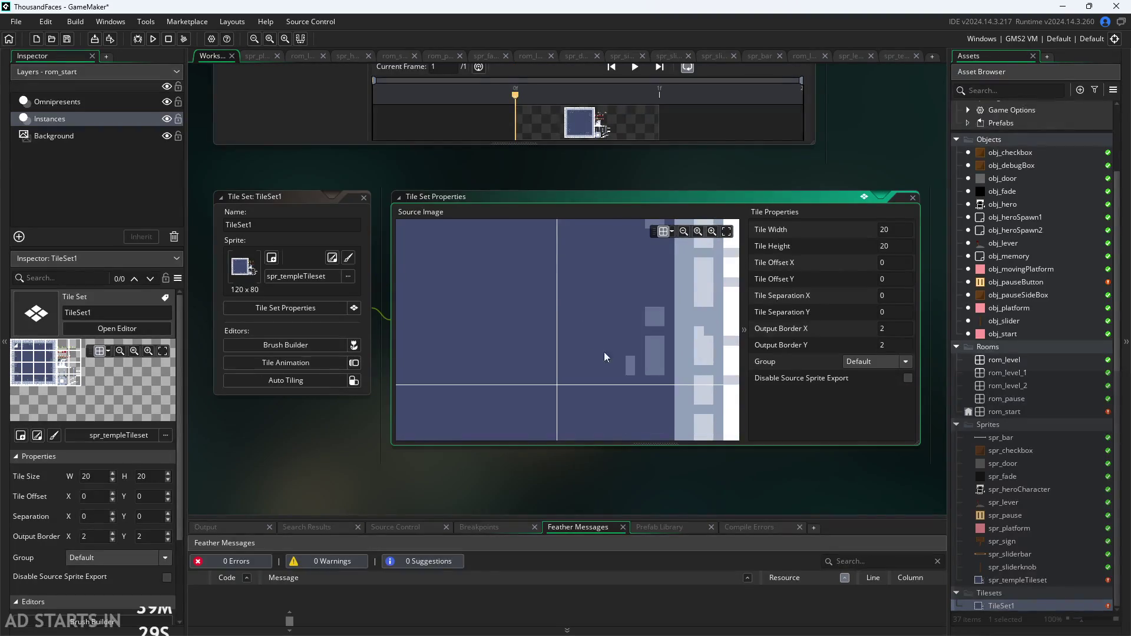
scroll(622, 483, down, 1)
scroll(607, 398, down, 3)
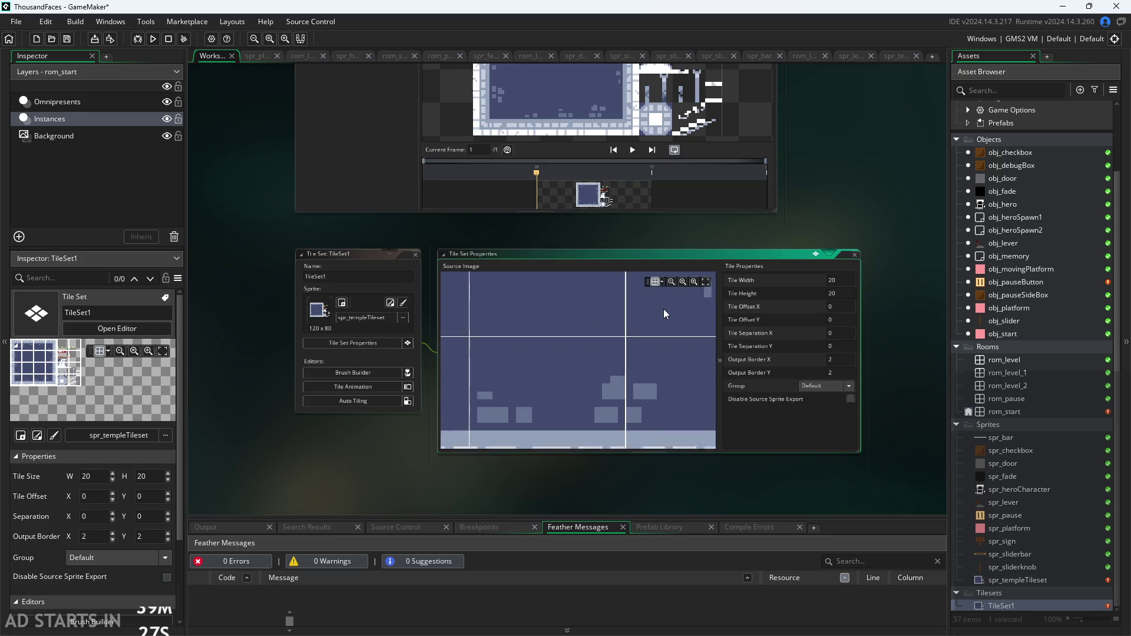
scroll(670, 324, down, 2)
scroll(656, 342, up, 4)
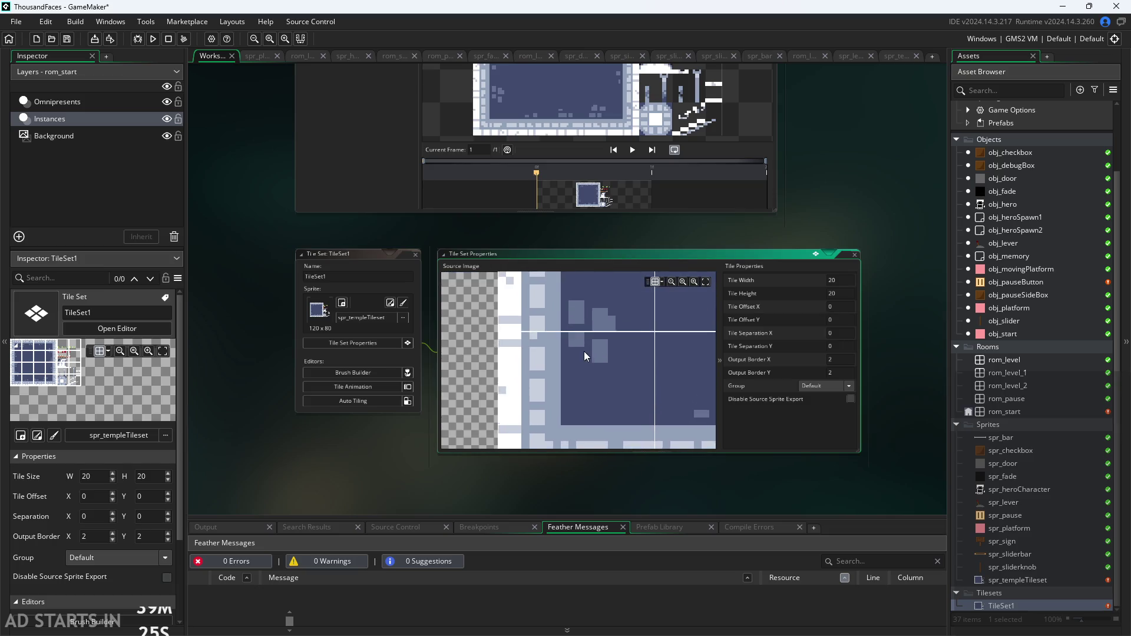
scroll(557, 488, down, 1)
scroll(559, 482, up, 3)
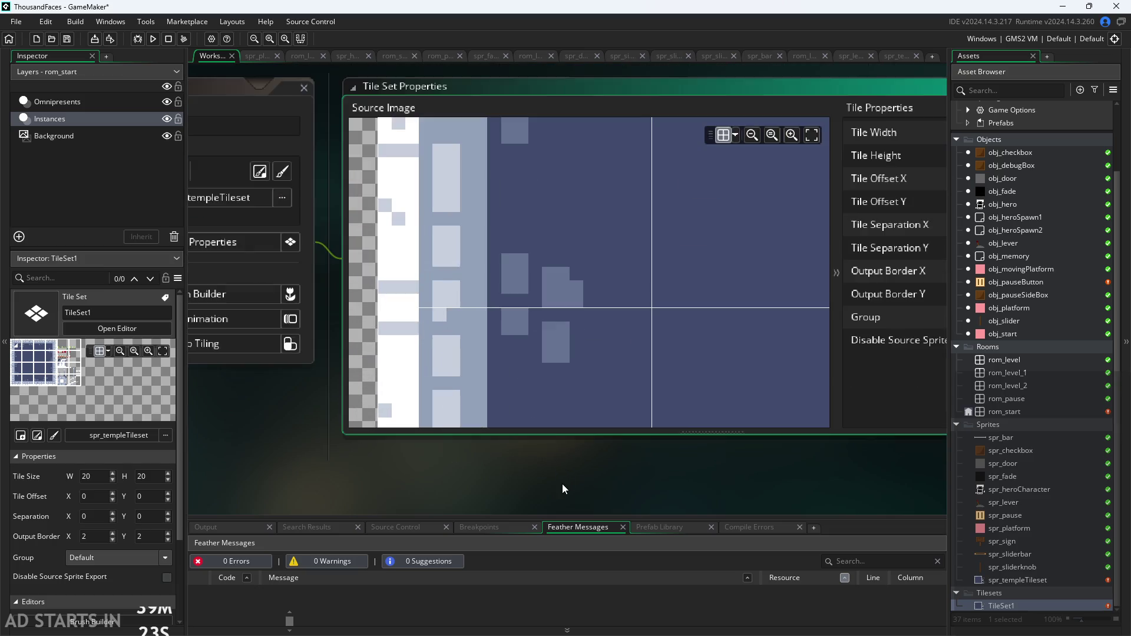
scroll(528, 498, down, 1)
scroll(465, 348, down, 3)
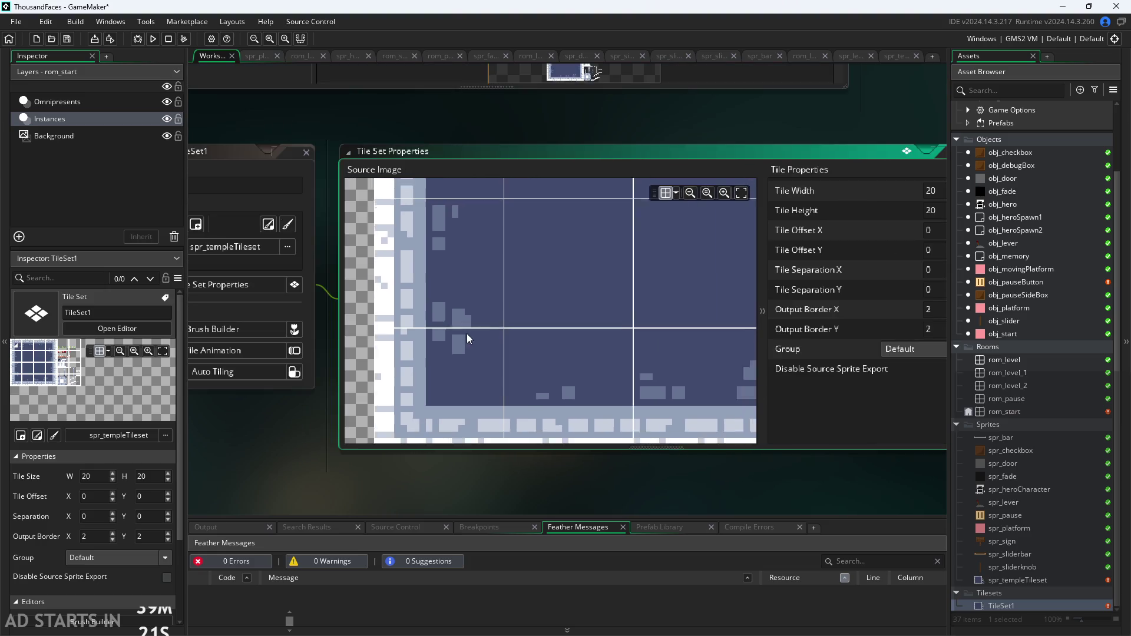
scroll(543, 316, down, 1)
scroll(484, 349, up, 4)
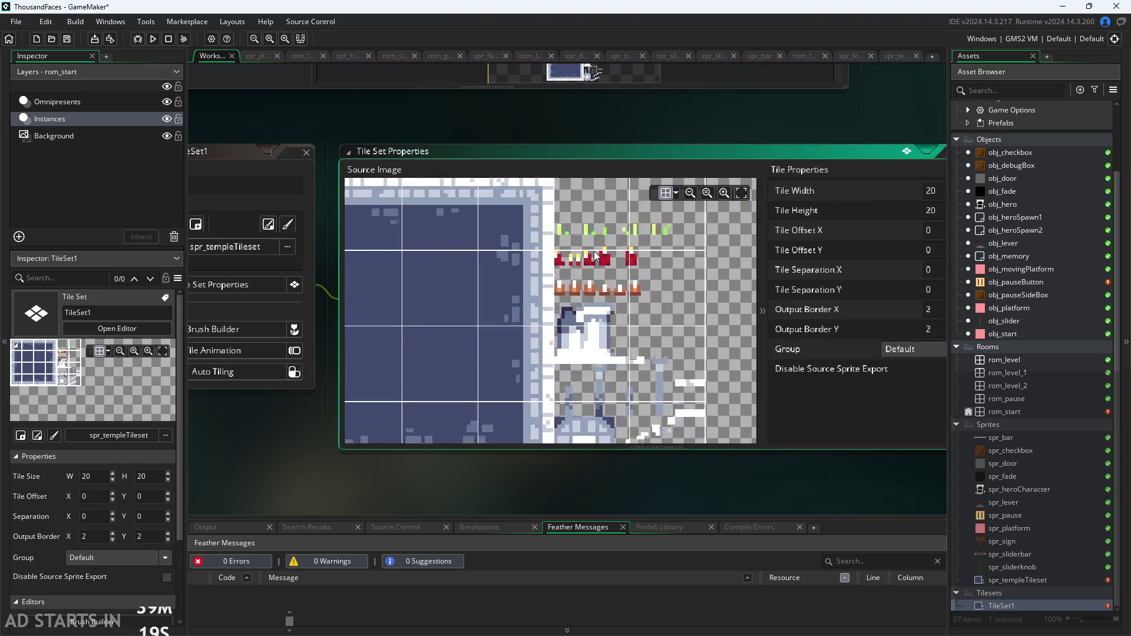
drag(613, 323, 596, 228)
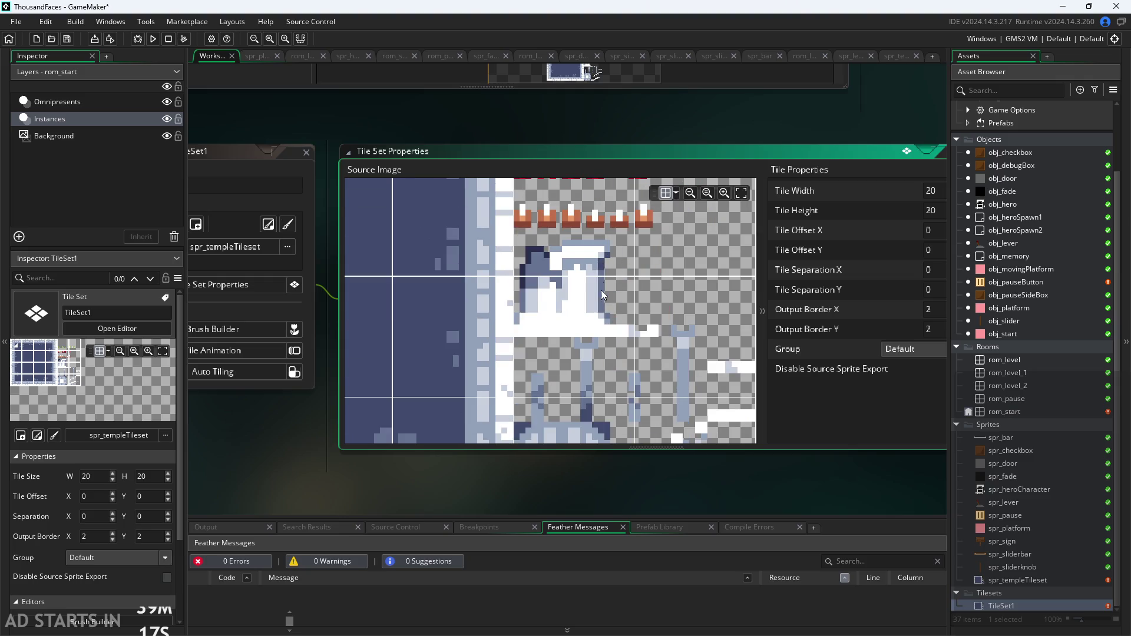
scroll(603, 312, down, 3)
scroll(576, 387, up, 3)
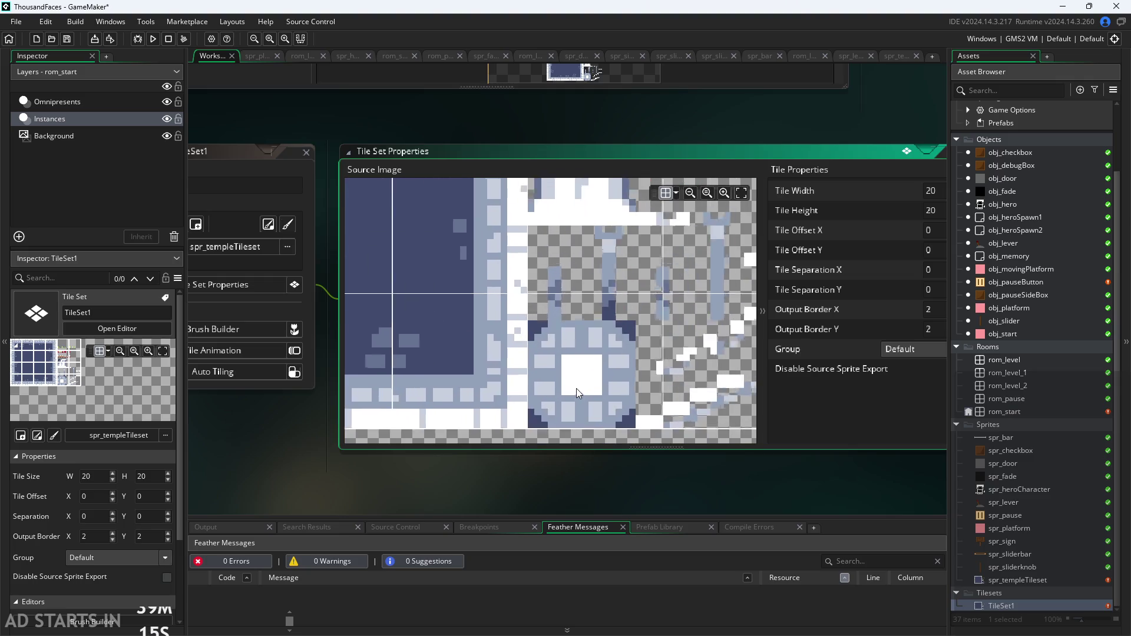